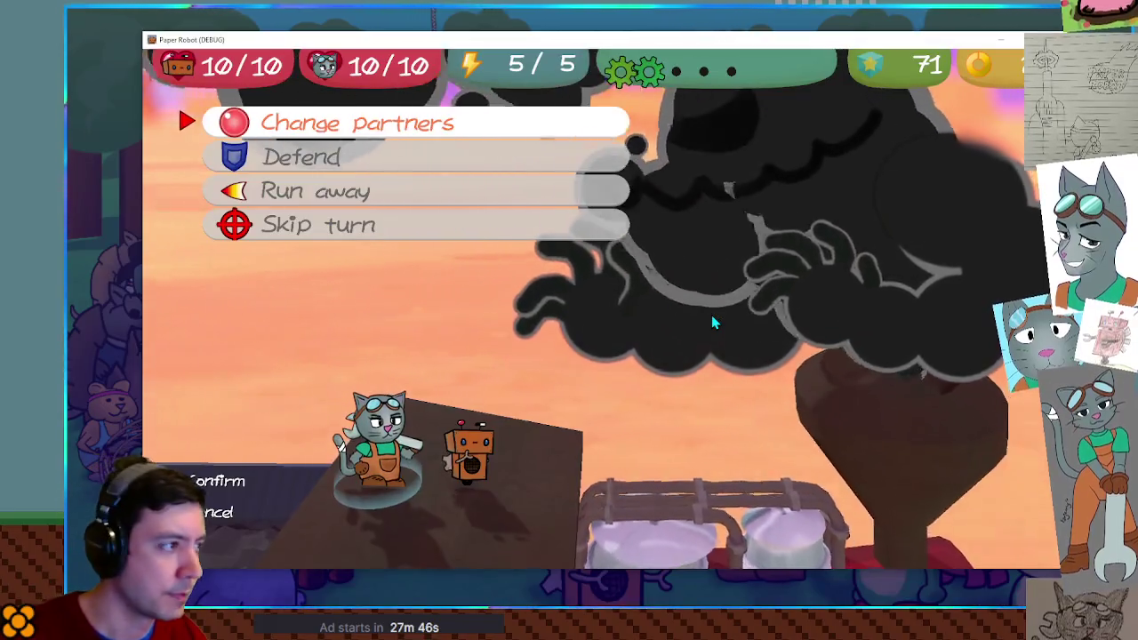
Choose Defend from Tactics so the cat guards this turn
key(space)
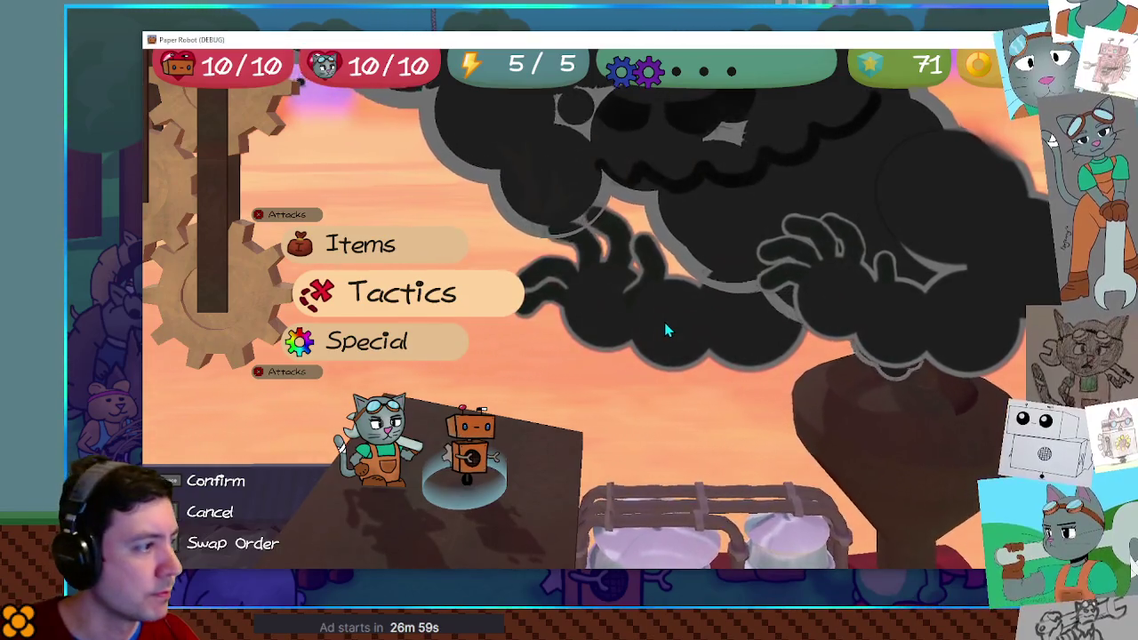
Set the robot to Defend from the Tactics submenu
key(space)
key(space)
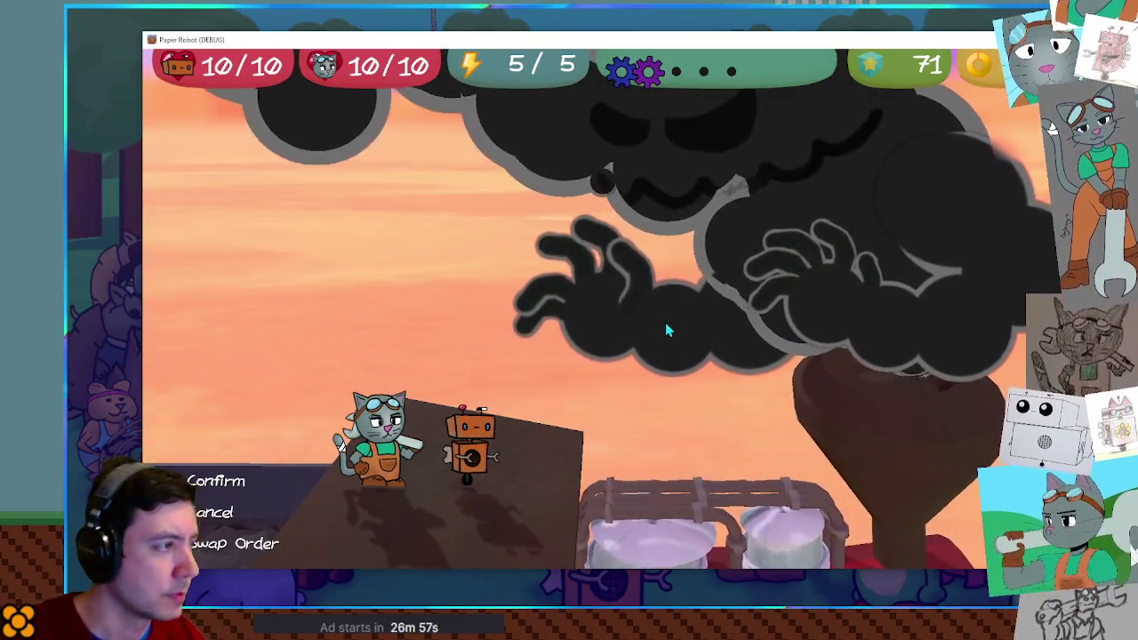
key(space)
key(Down)
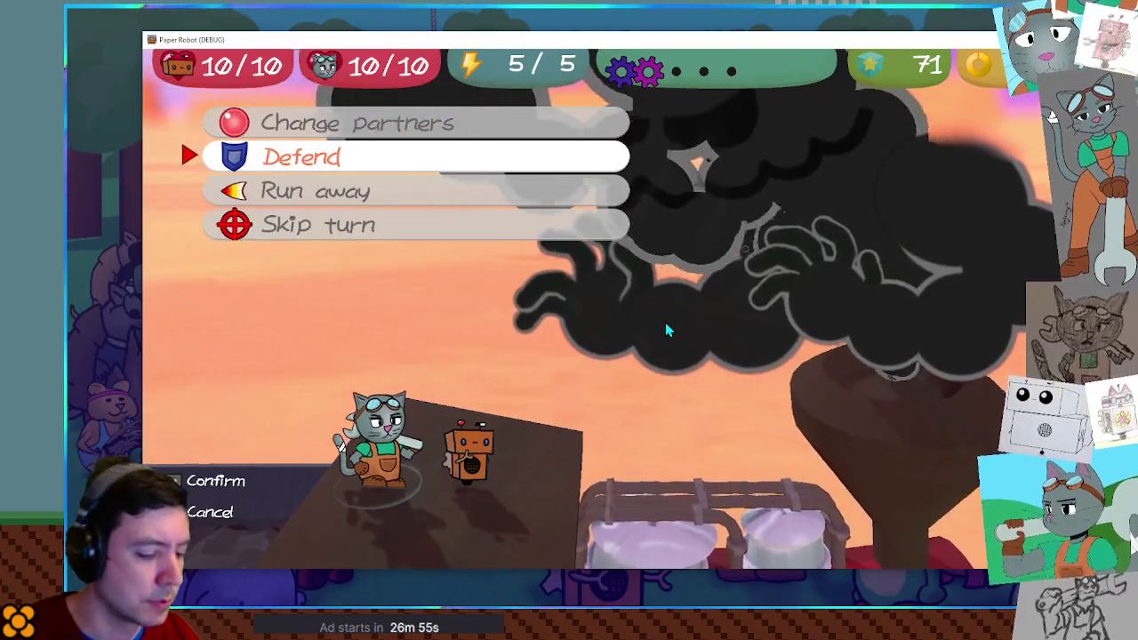
key(space)
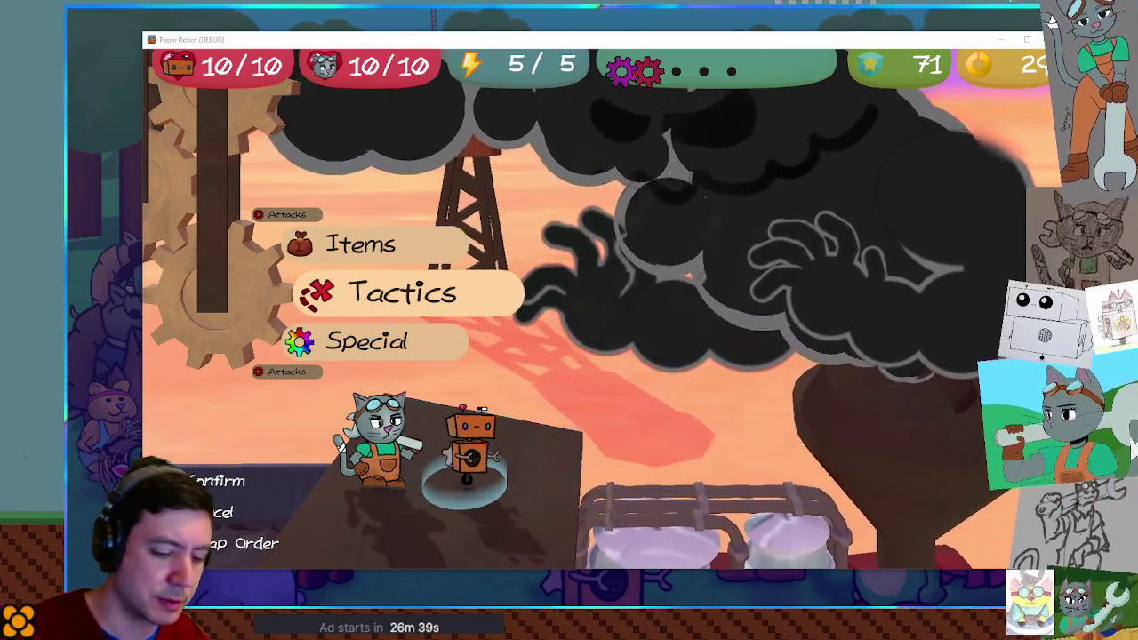
Confirm the robot's tactic, then choose Defend for the cat
key(Return)
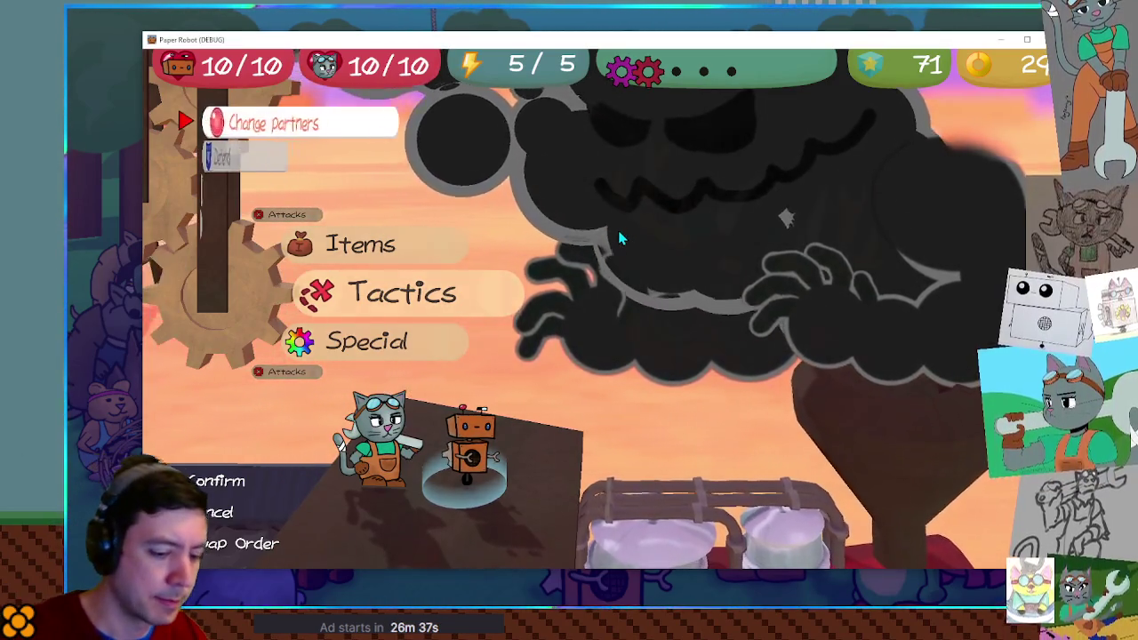
key(Return)
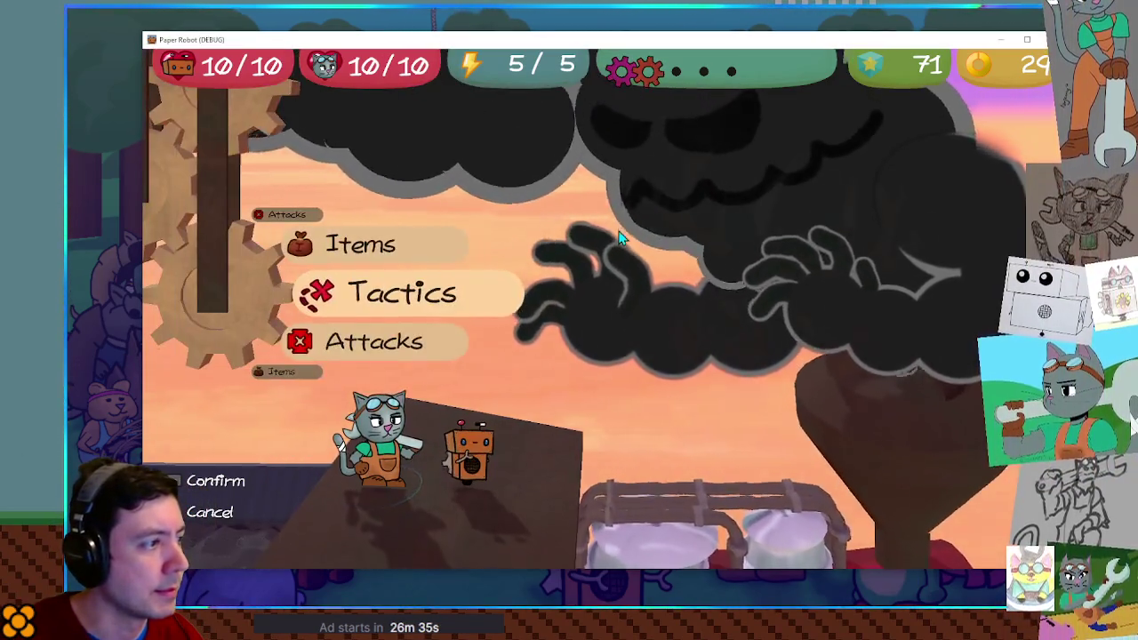
key(Return)
key(Down)
key(Return)
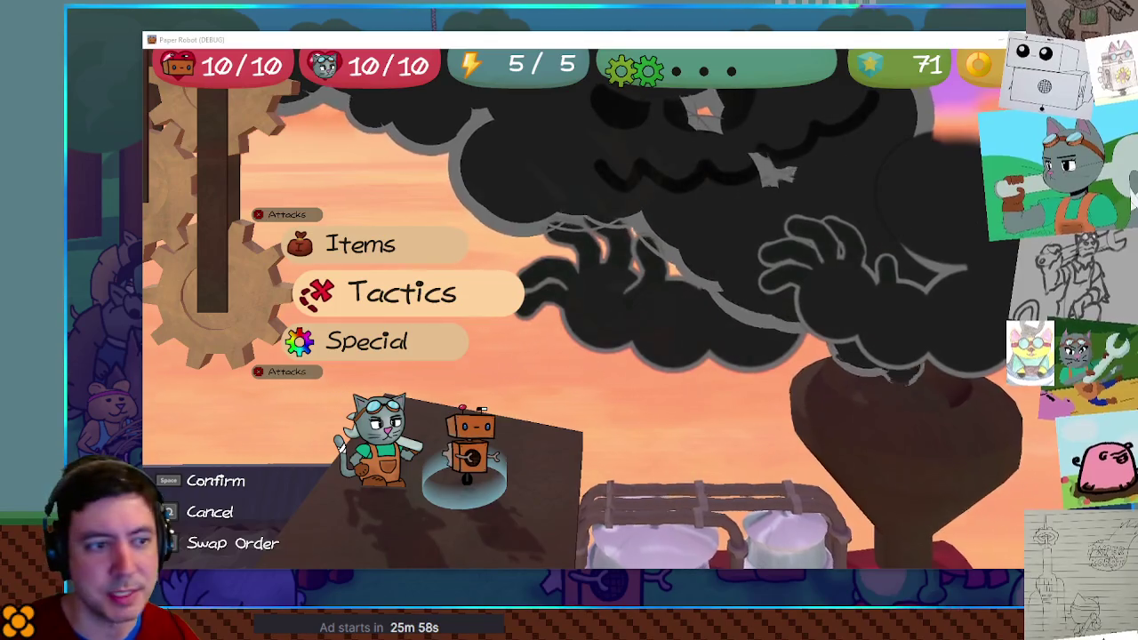
Have both partners Defend, then use Change partners to make the cat active
key(space)
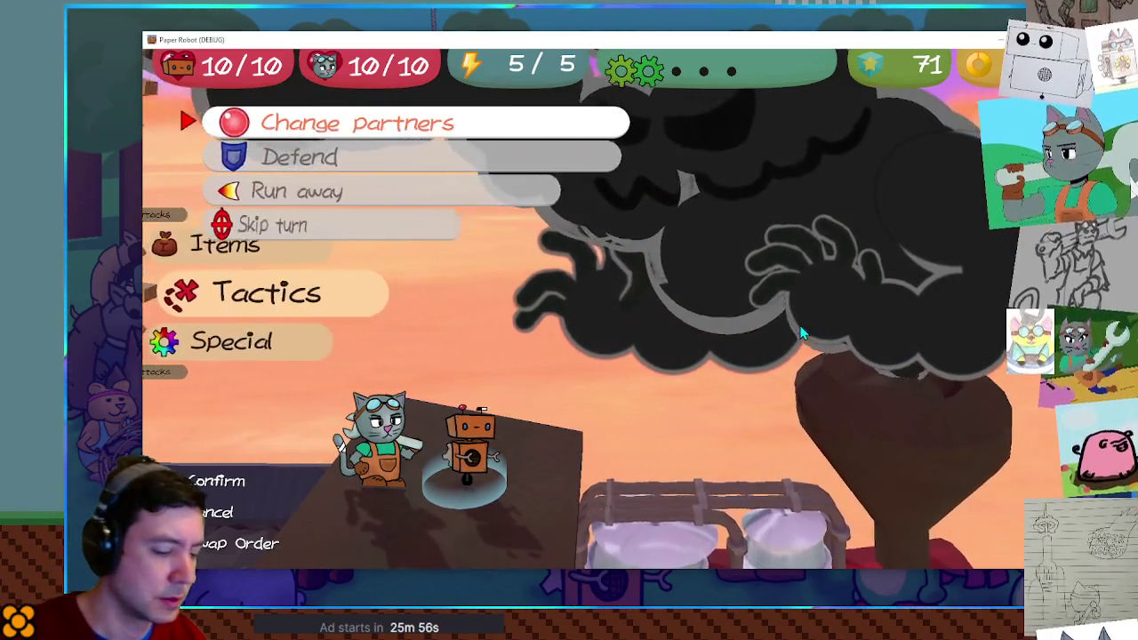
key(space)
key(Escape)
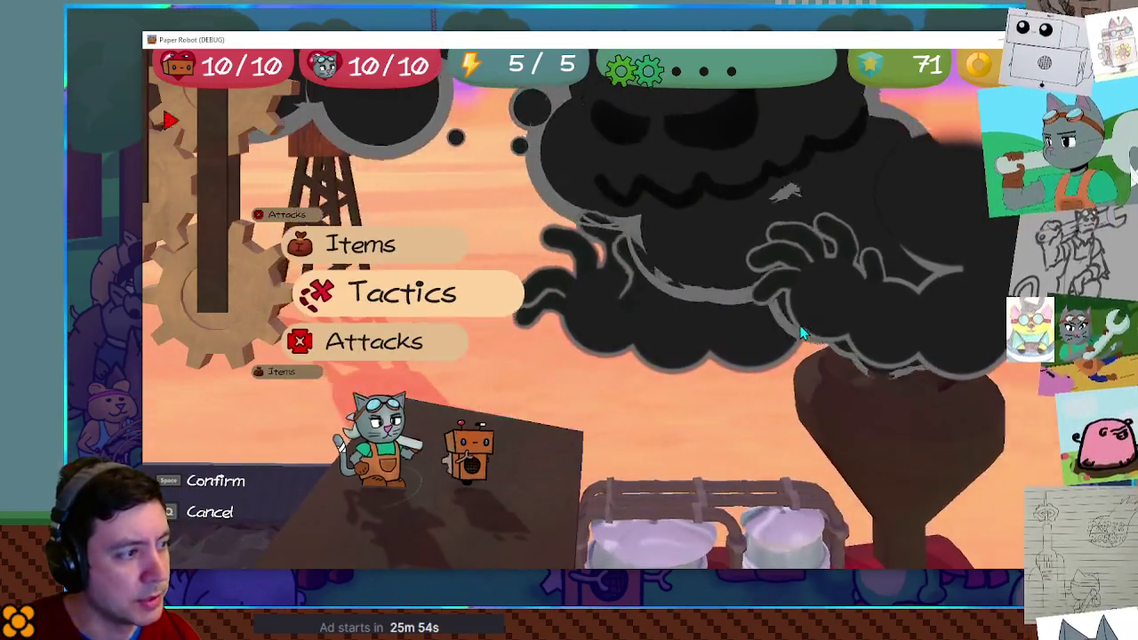
key(space)
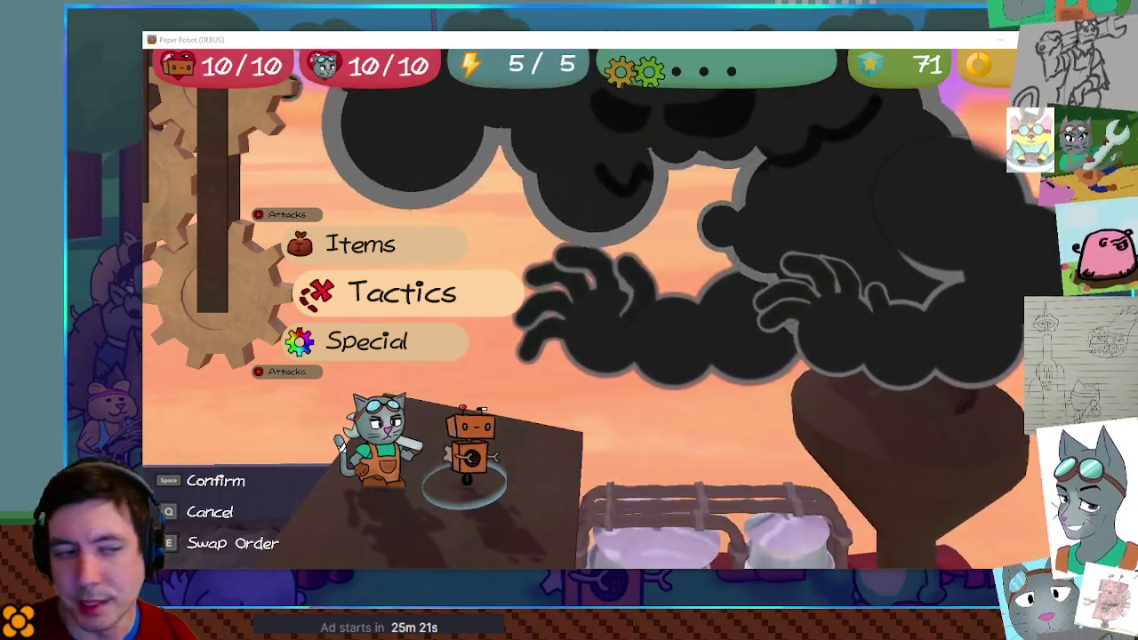
key(space)
key(space)
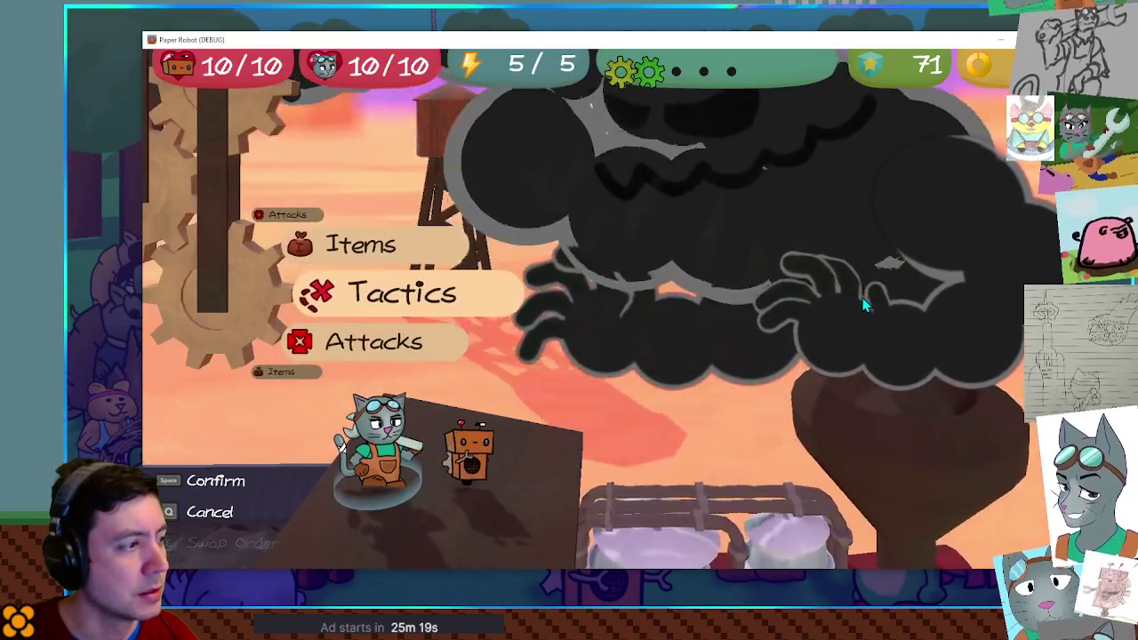
key(space)
key(space)
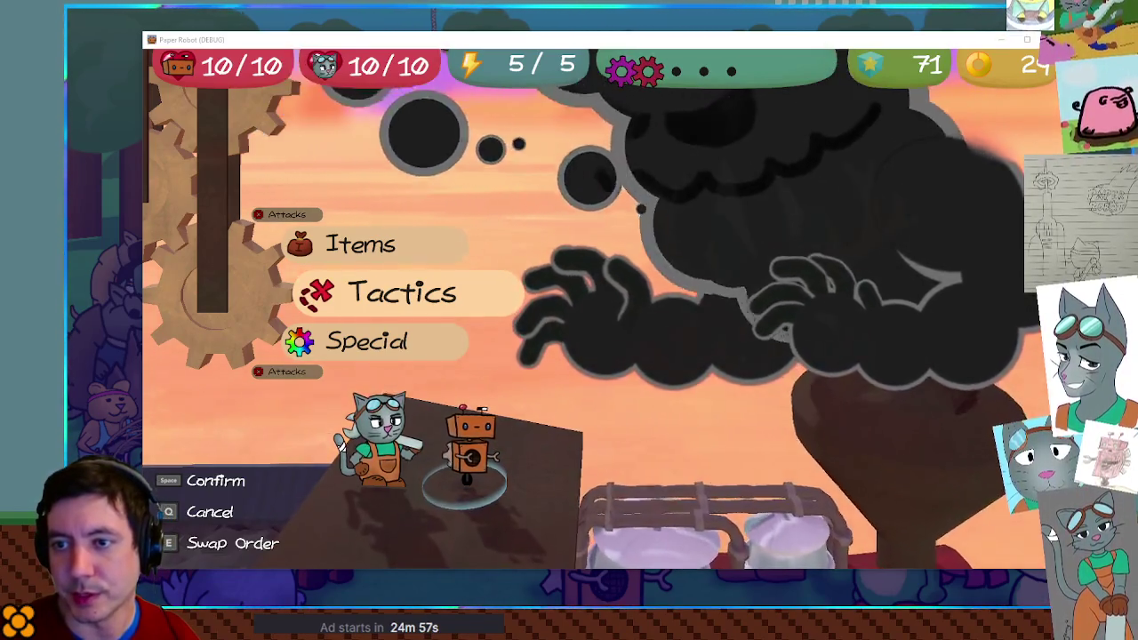
Use Tactics > Change partners to pass the turn to the cat
key(space)
key(space)
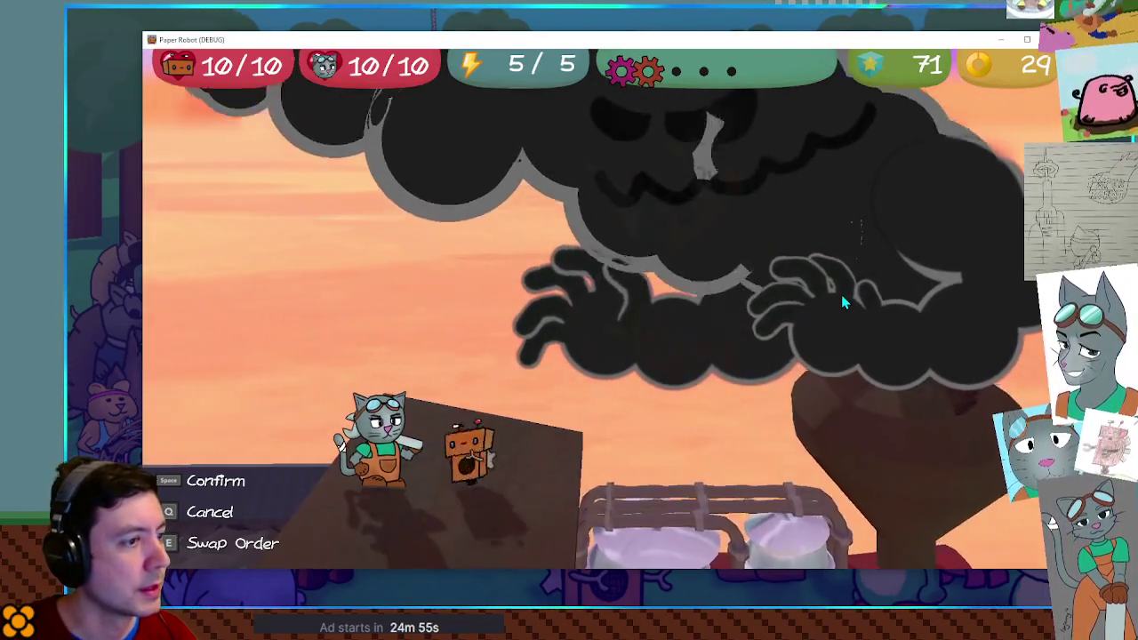
key(space)
key(space)
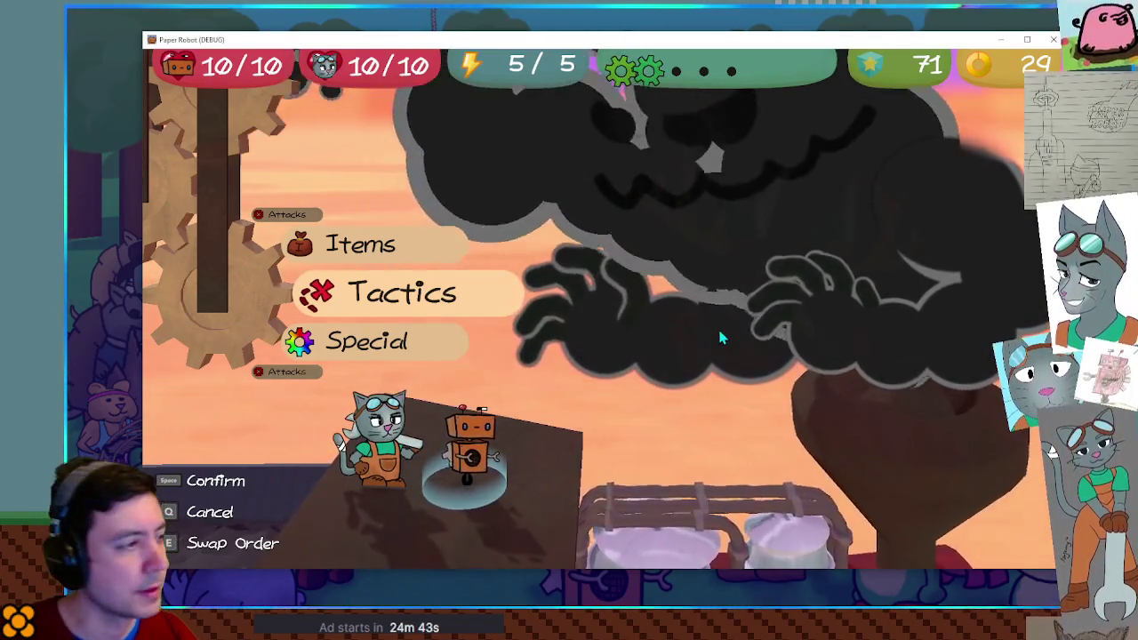
key(space)
key(e)
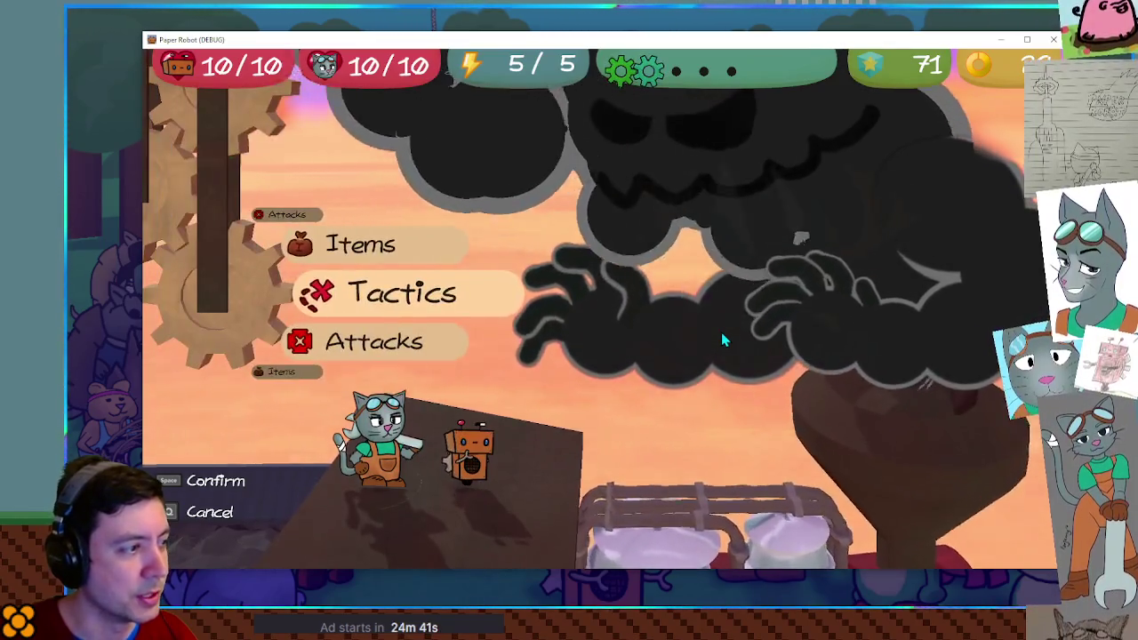
Choose Defend for the cat and end the turn so the boss attacks
key(space)
key(s)
key(space)
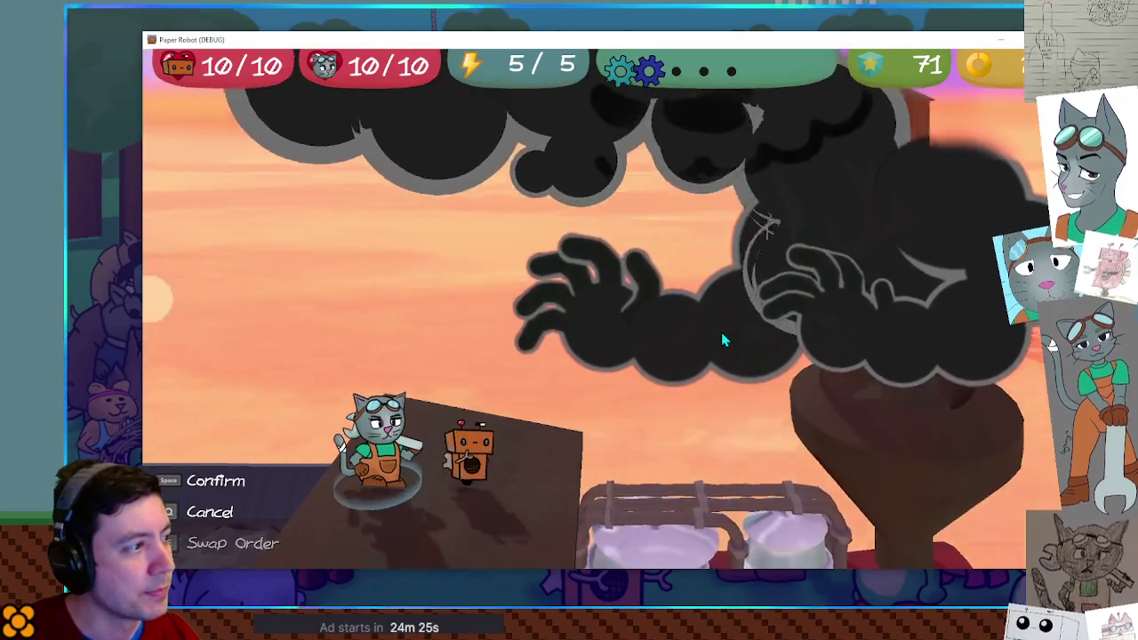
key(space)
key(space)
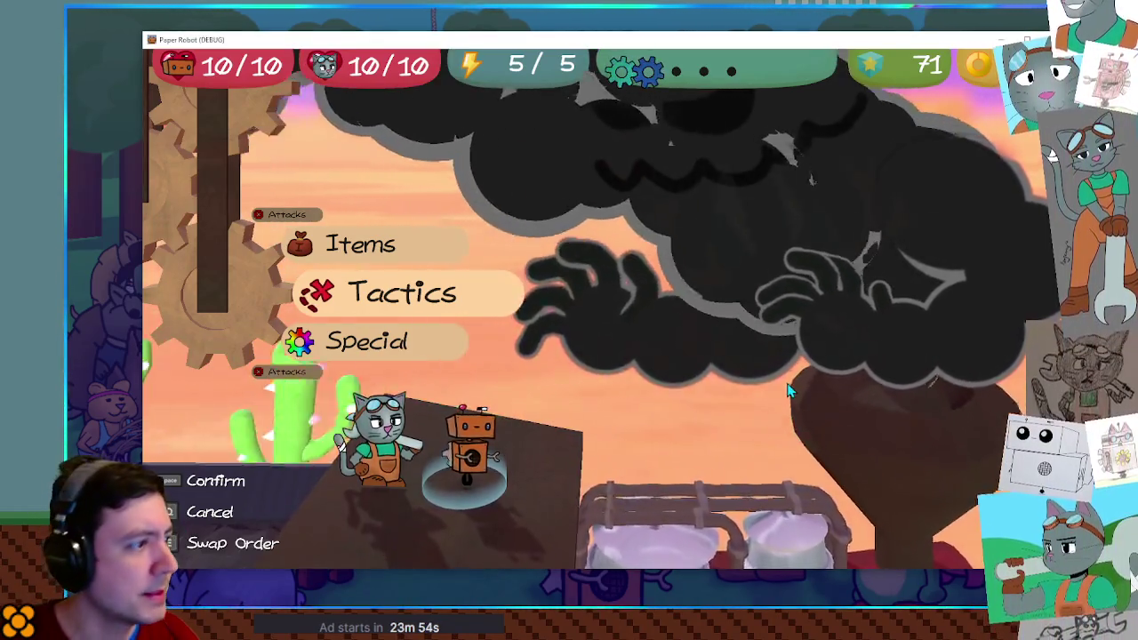
Show the Tactics submenu with Change partners, Defend, Run away and Skip turn
key(space)
key(Escape)
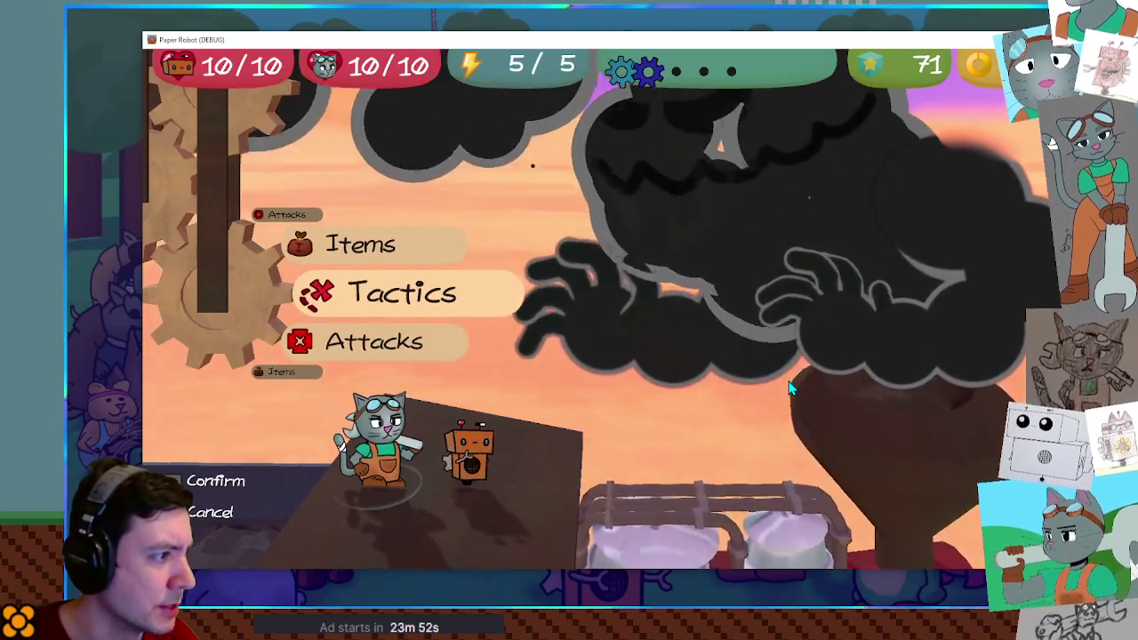
key(space)
key(space)
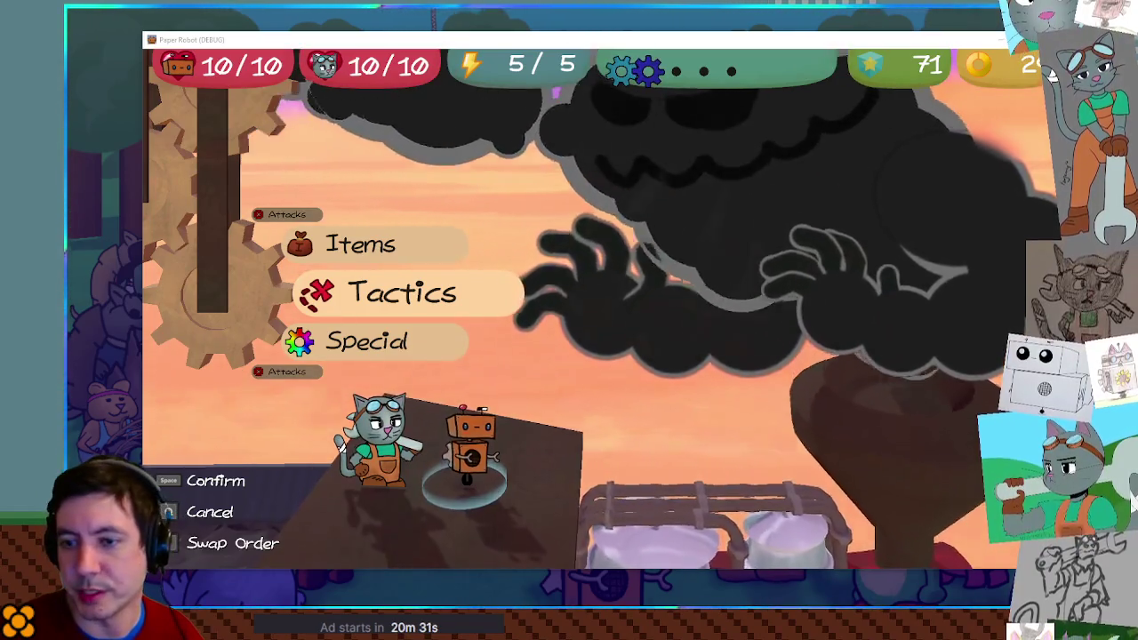
key(space)
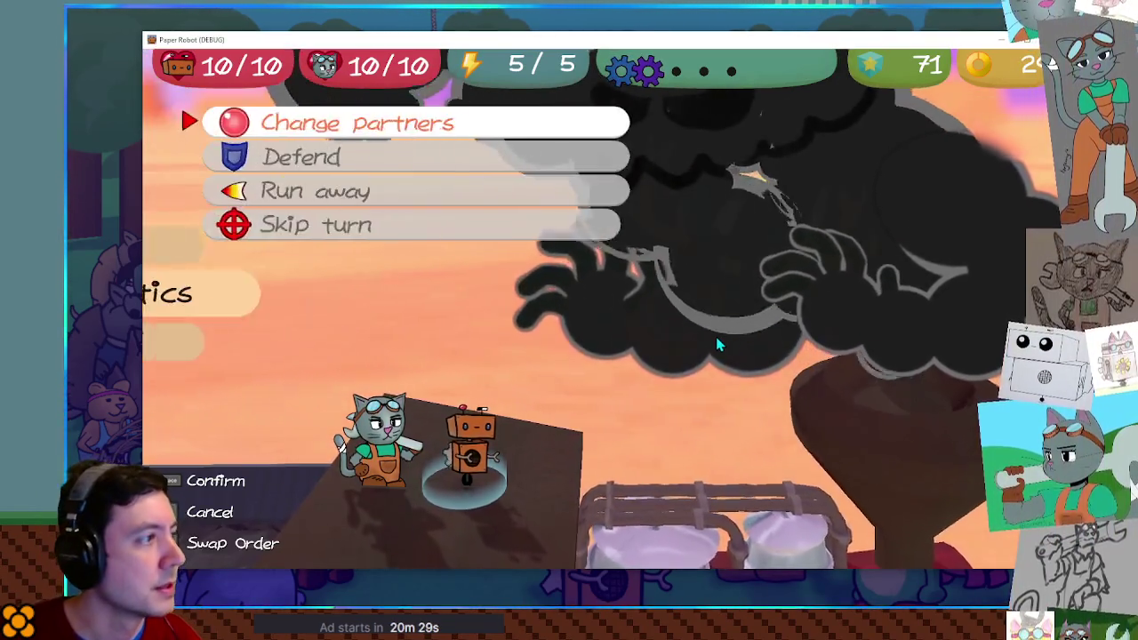
Swap out the robot, then start a new custom battle from the debug panel
key(space)
key(space)
key(space)
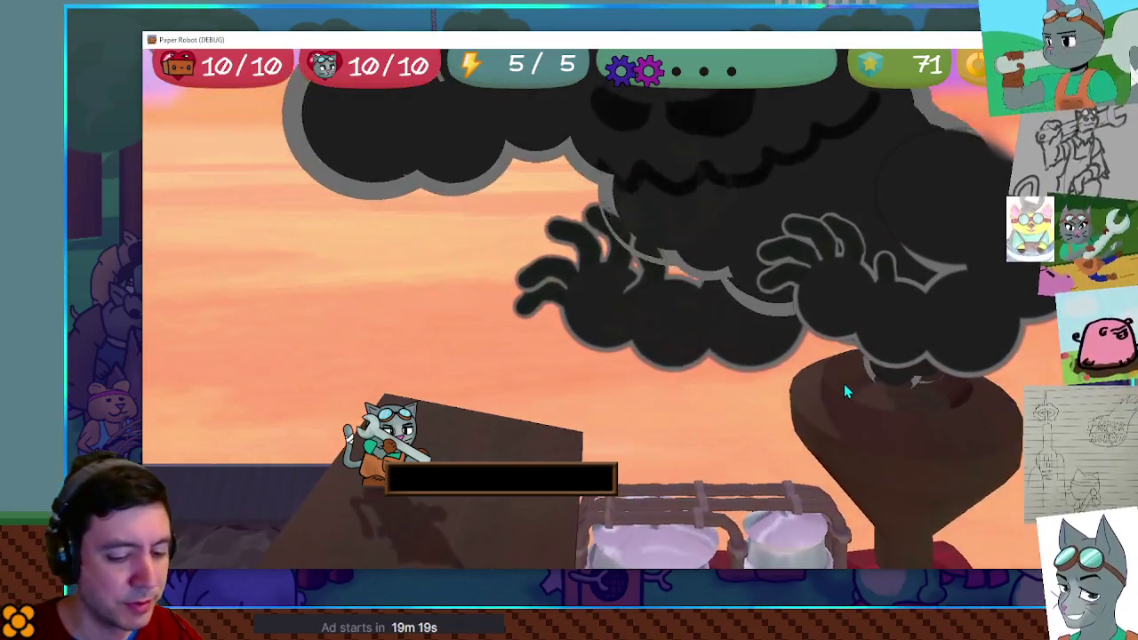
key(grave)
click(480, 338)
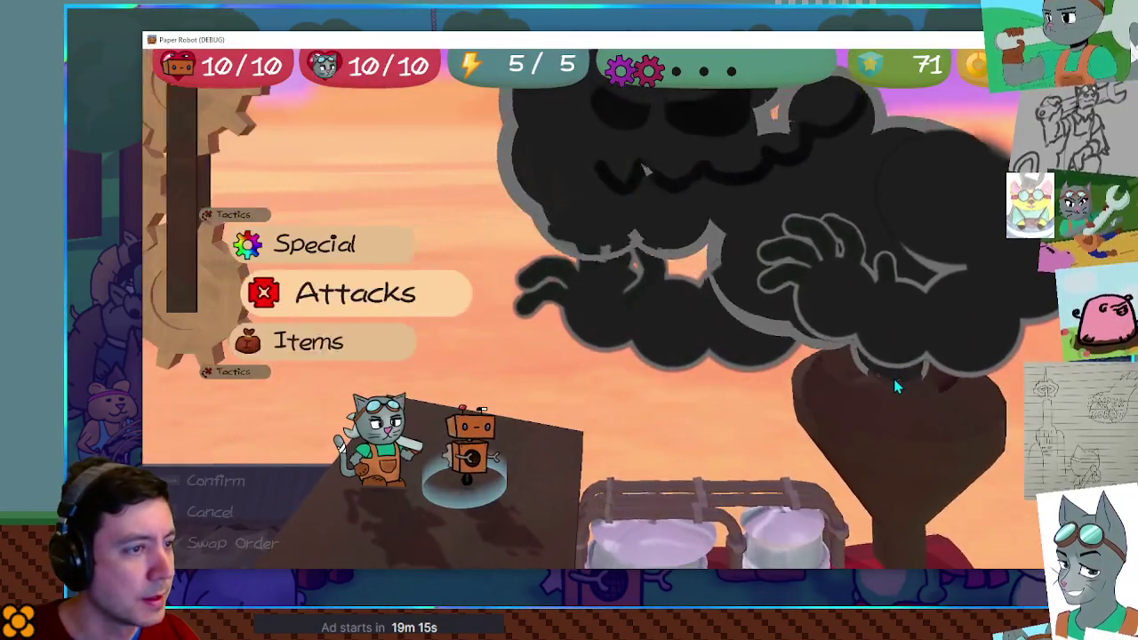
In the new forest battle, choose Tactics > Change partners to swap heroes
key(Up)
key(Up)
key(Return)
key(Return)
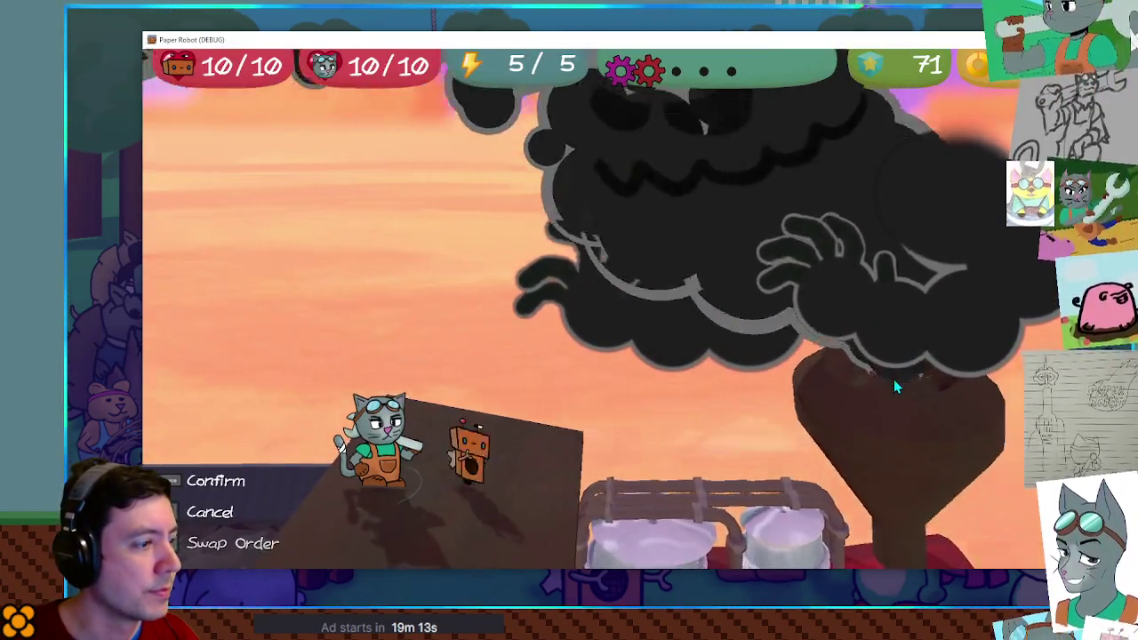
key(Escape)
key(Up)
key(Return)
key(Return)
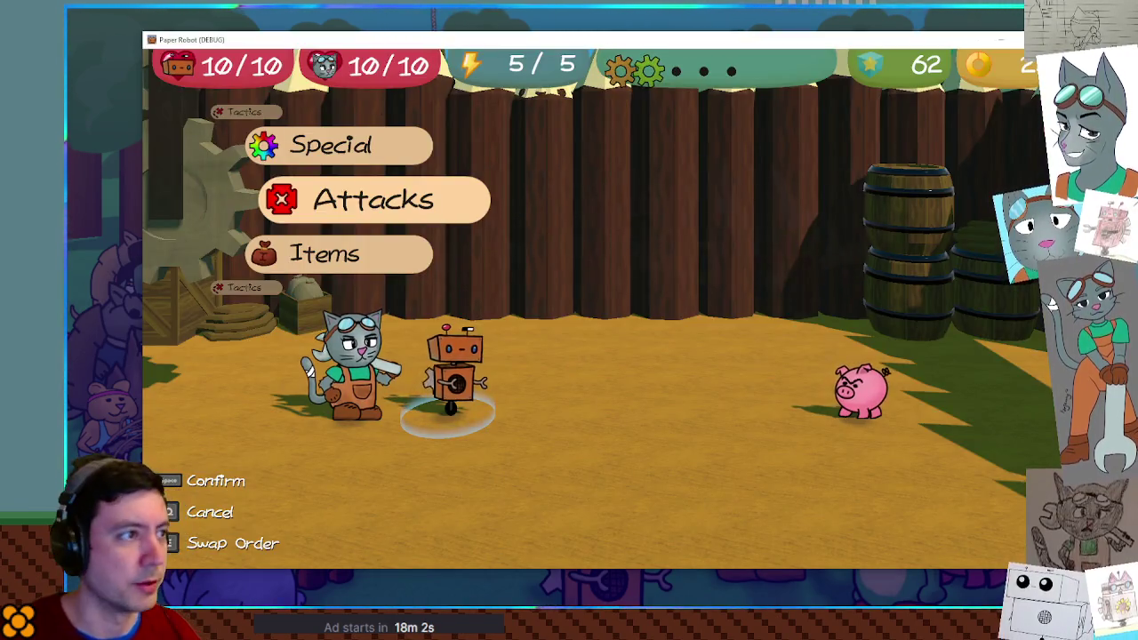
Set a custom battle with TrainBoss as Enemy 1 on battle set 03-train, and launch it
key(grave)
click(515, 86)
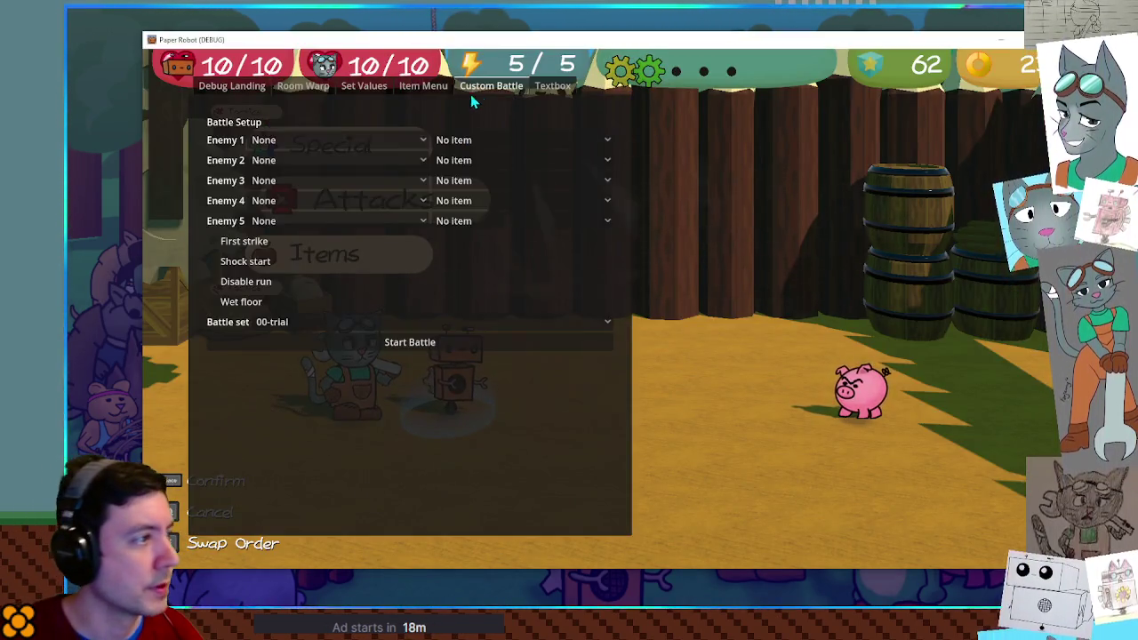
click(309, 138)
scroll(329, 463, down, 5)
click(313, 544)
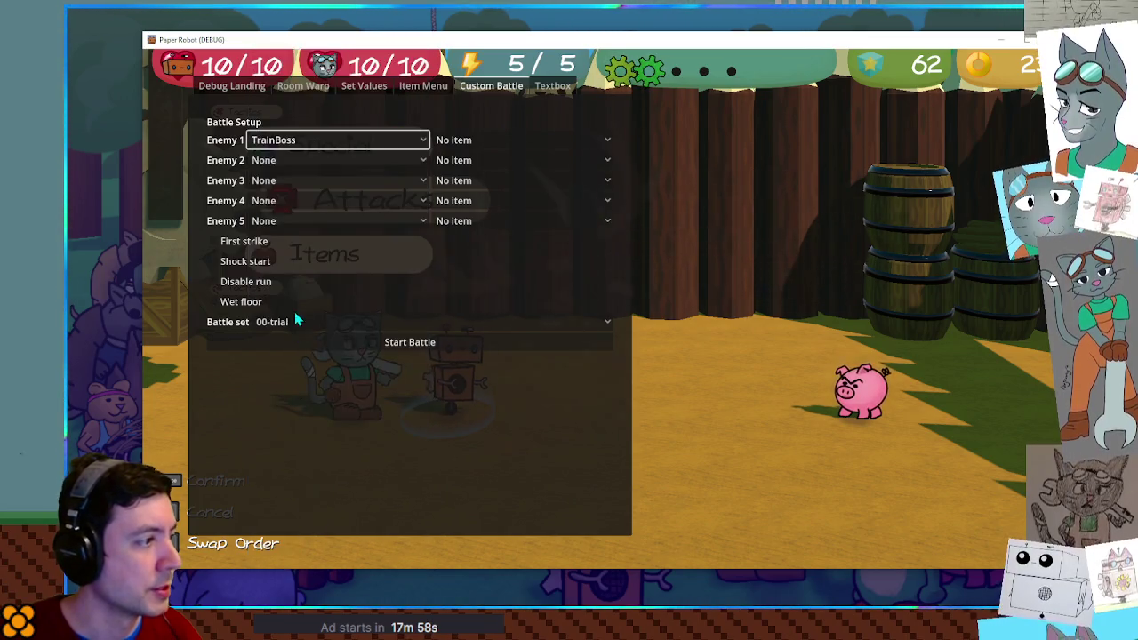
click(294, 322)
click(343, 559)
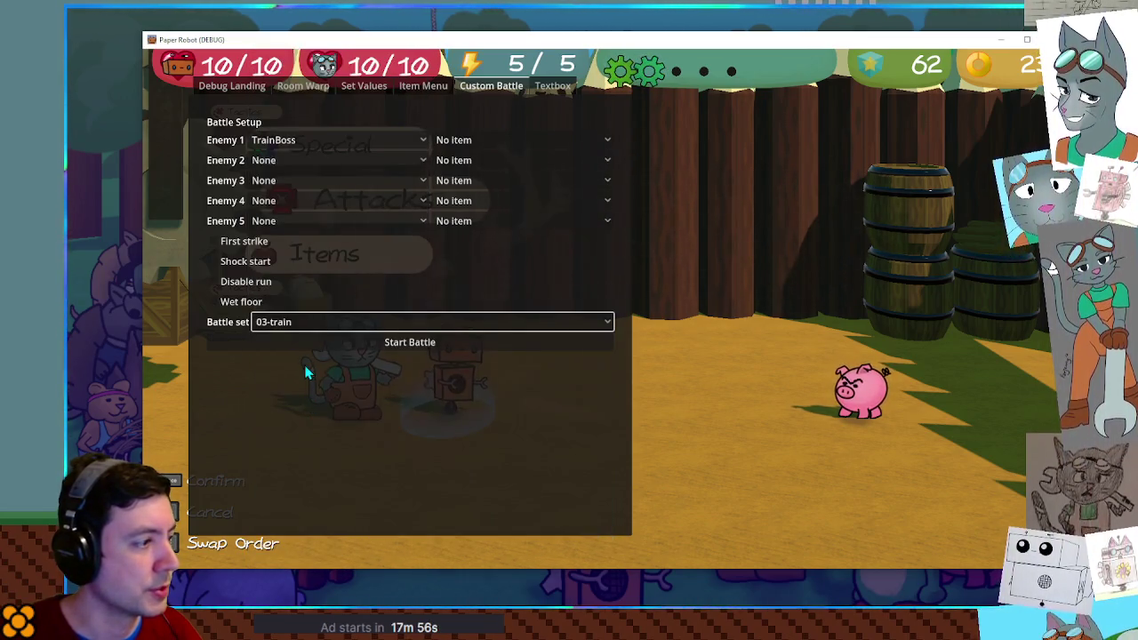
key(grave)
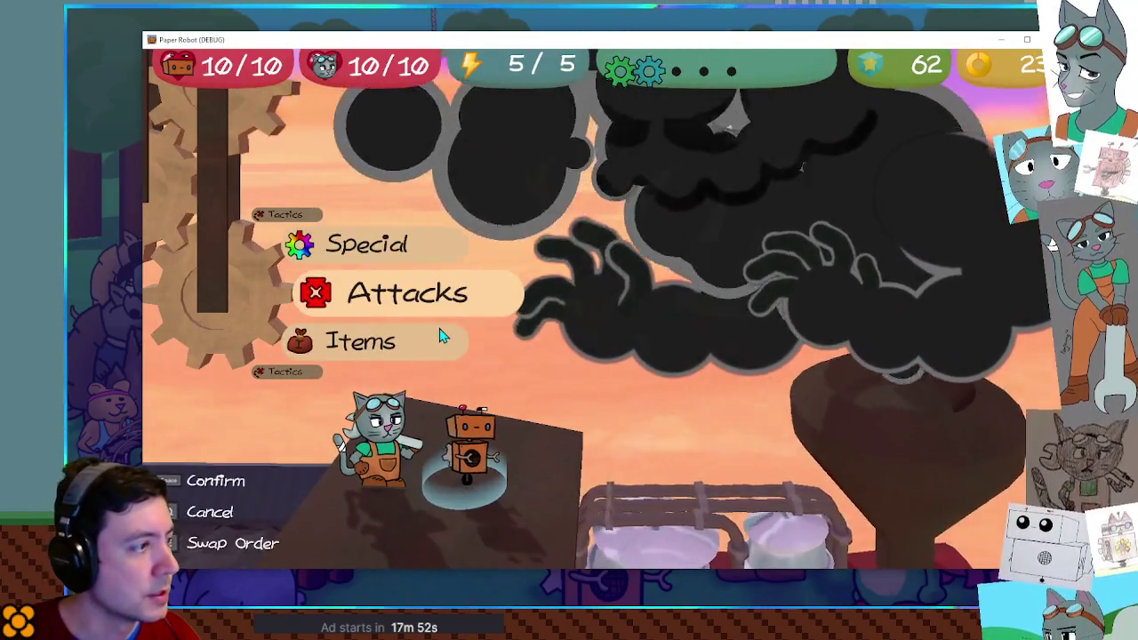
Have the robot Defend, then Change partners so the cat is active
key(Up)
key(Up)
key(space)
key(space)
key(Up)
key(space)
key(space)
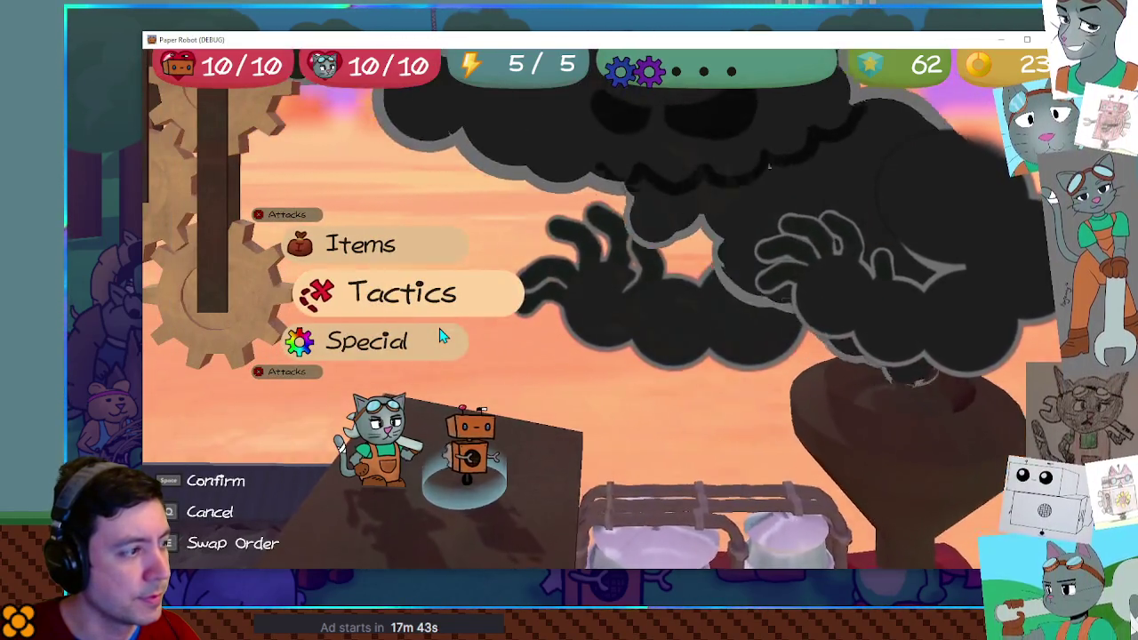
key(space)
key(space)
key(space)
key(space)
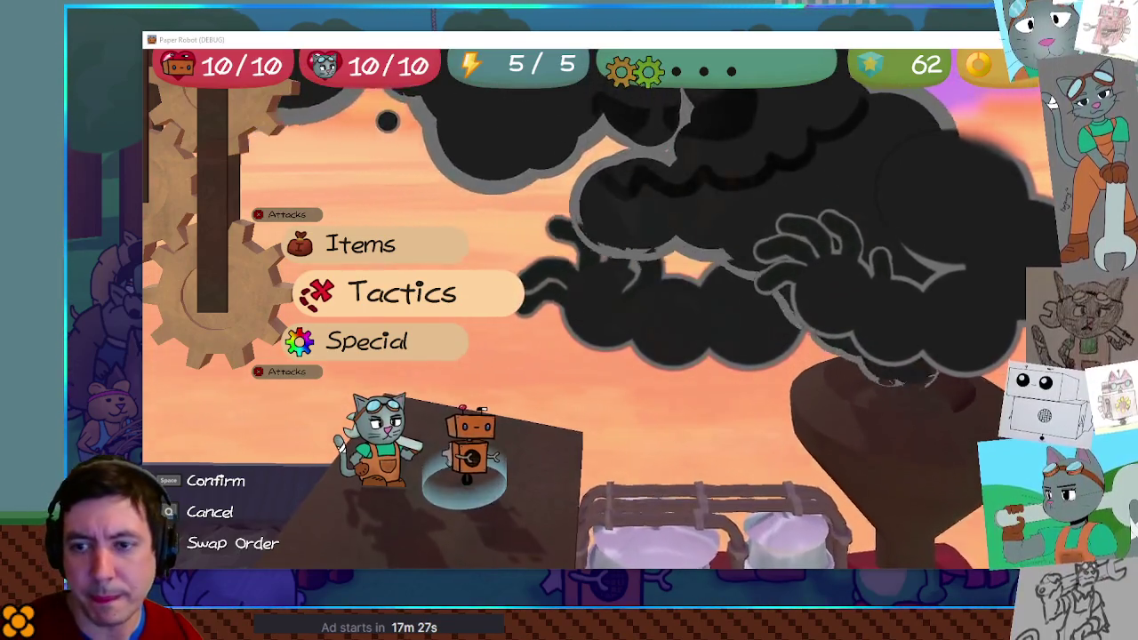
key(space)
key(space)
Confirm the swap to the cat, then choose Defend for the cat
key(space)
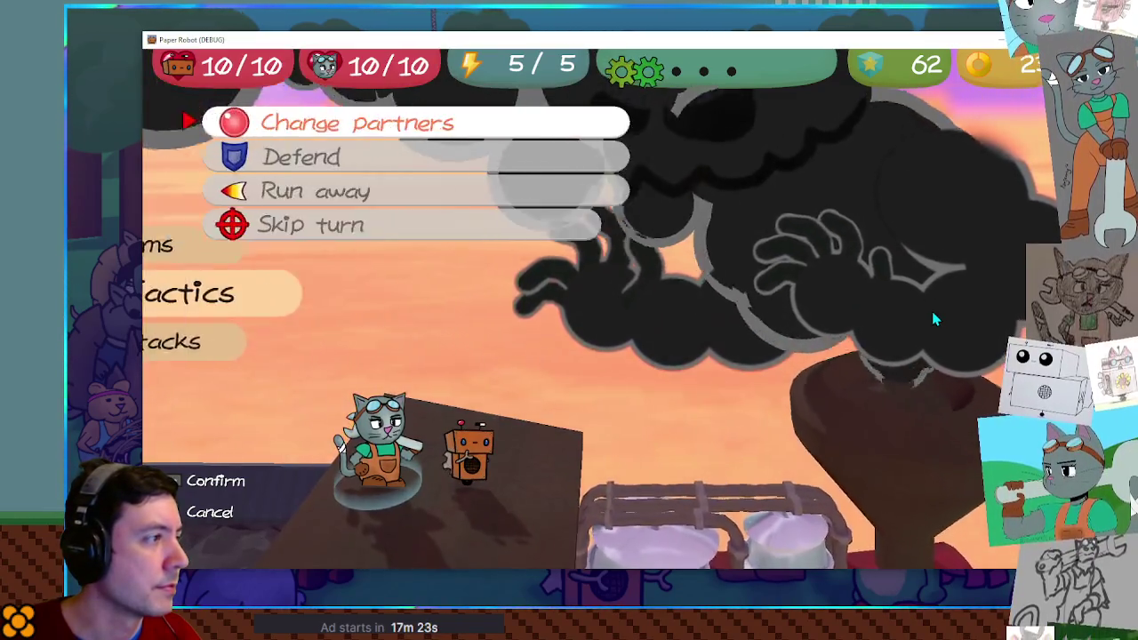
key(space)
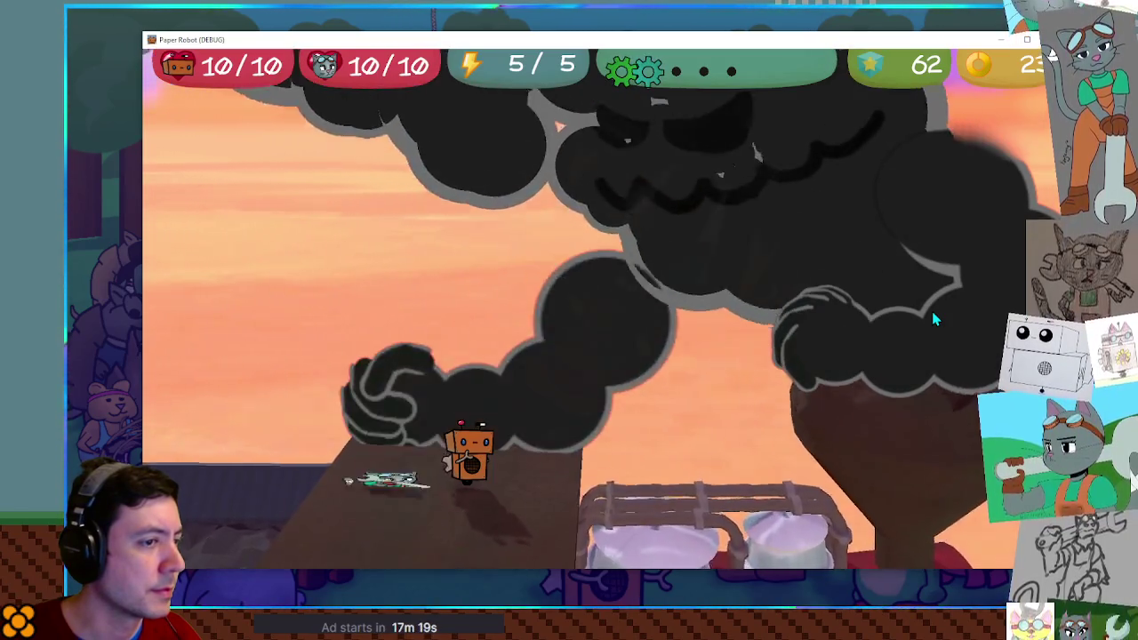
key(Tab)
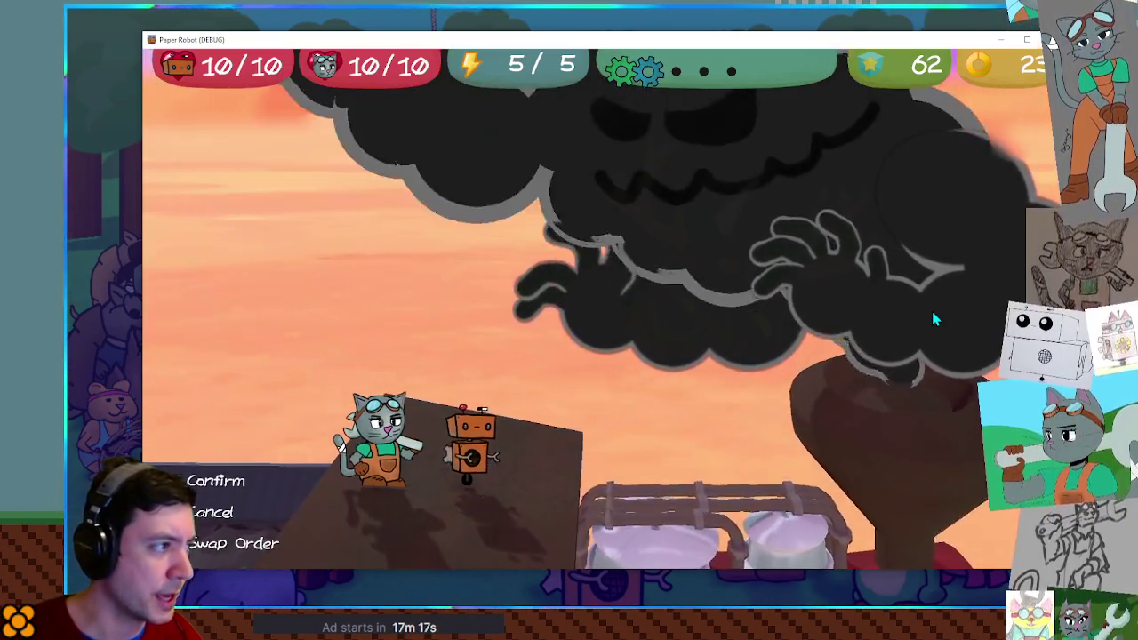
key(space)
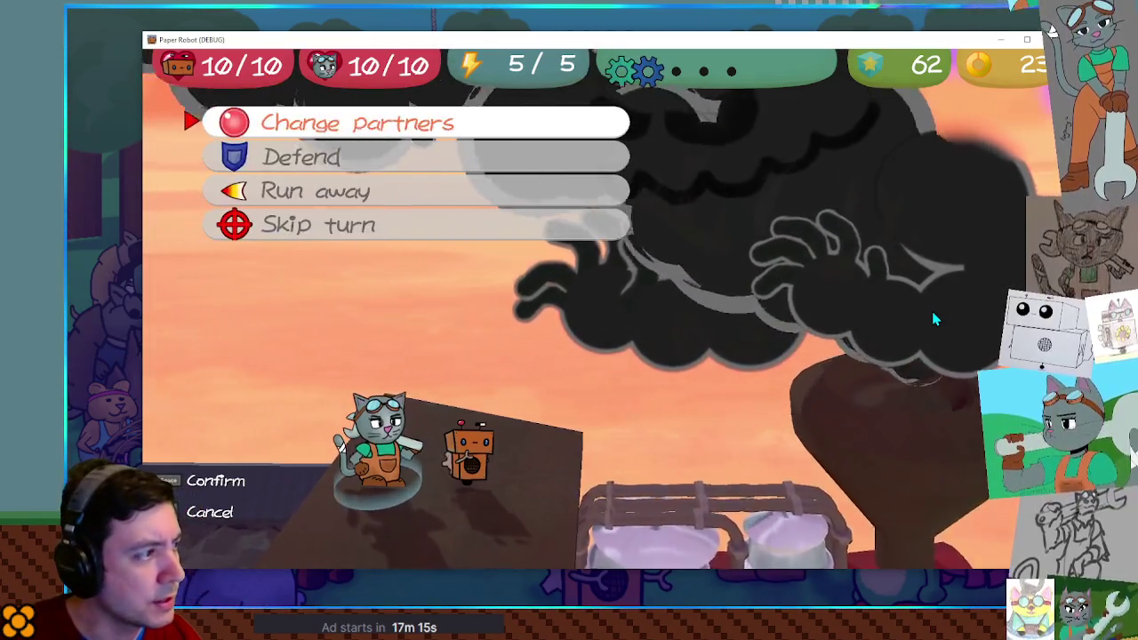
key(Down)
key(space)
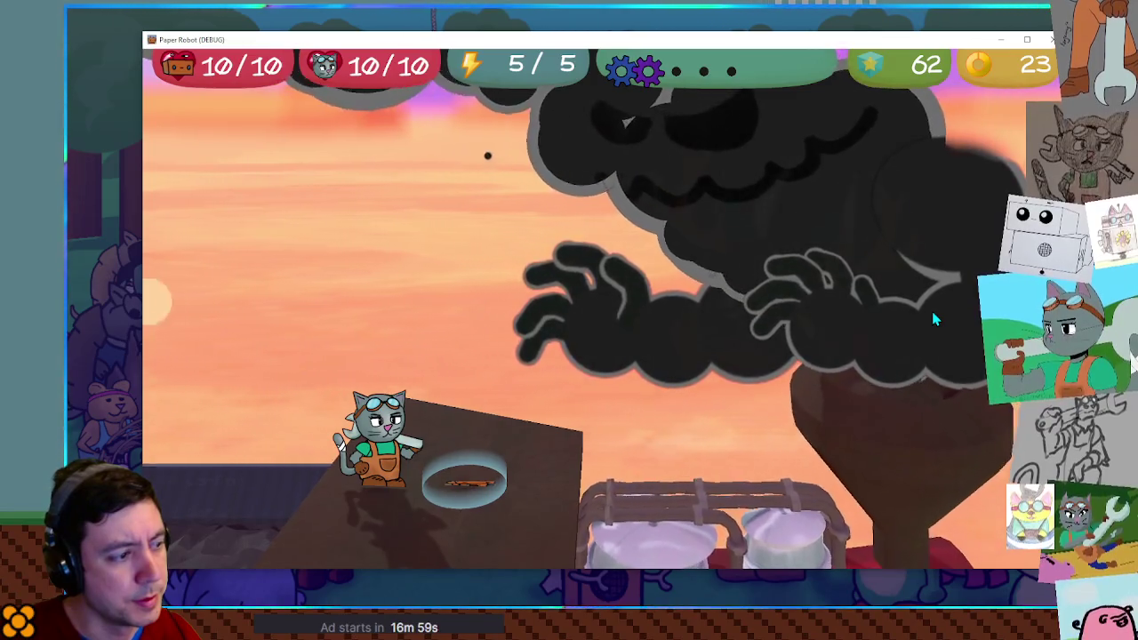
Change partners, confirm the cat's action, then Change partners again to make the cat active
key(space)
key(space)
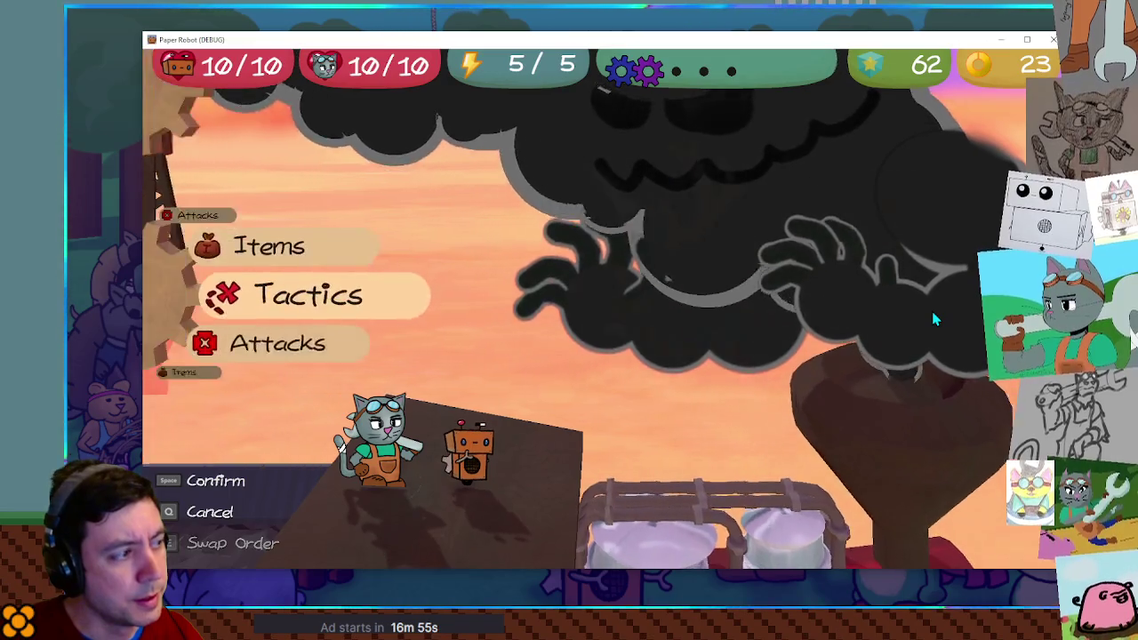
key(space)
key(space)
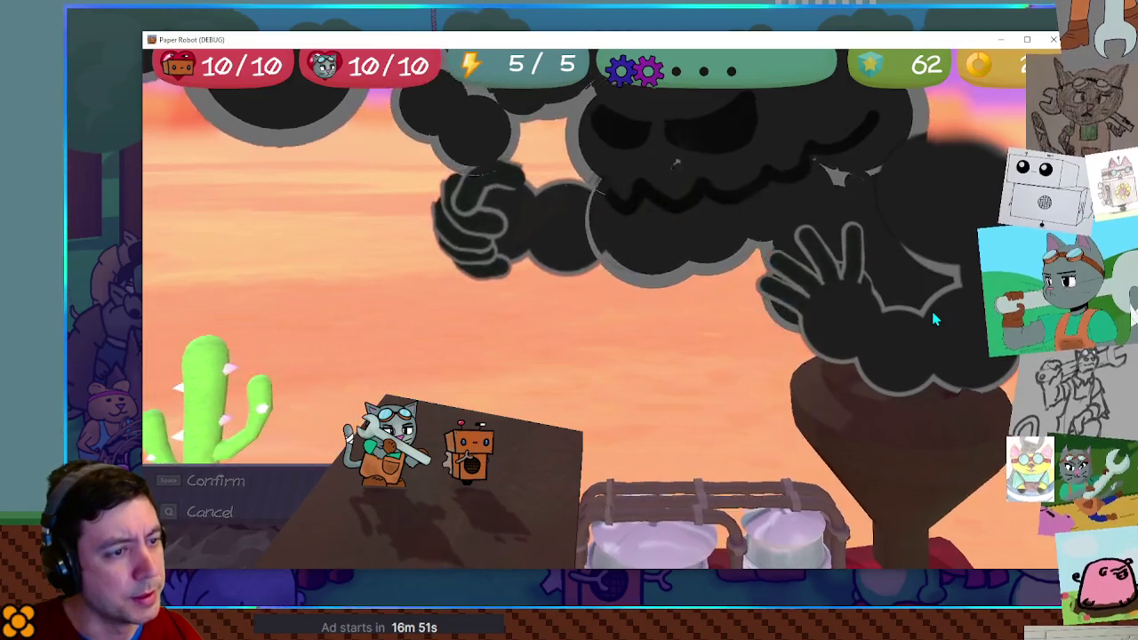
key(space)
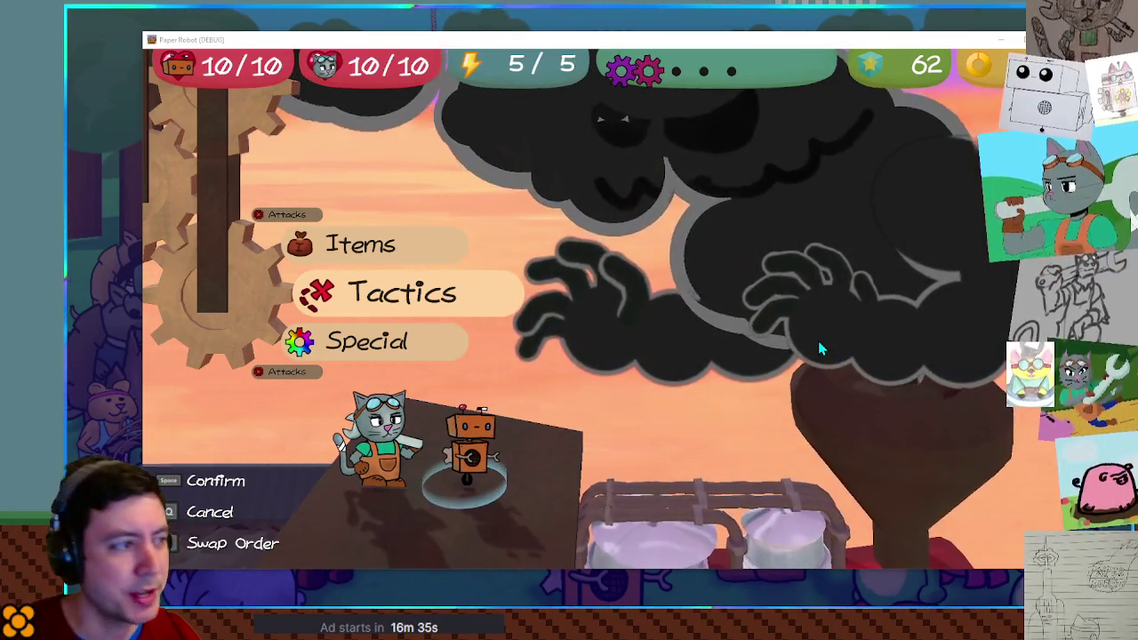
key(space)
key(space)
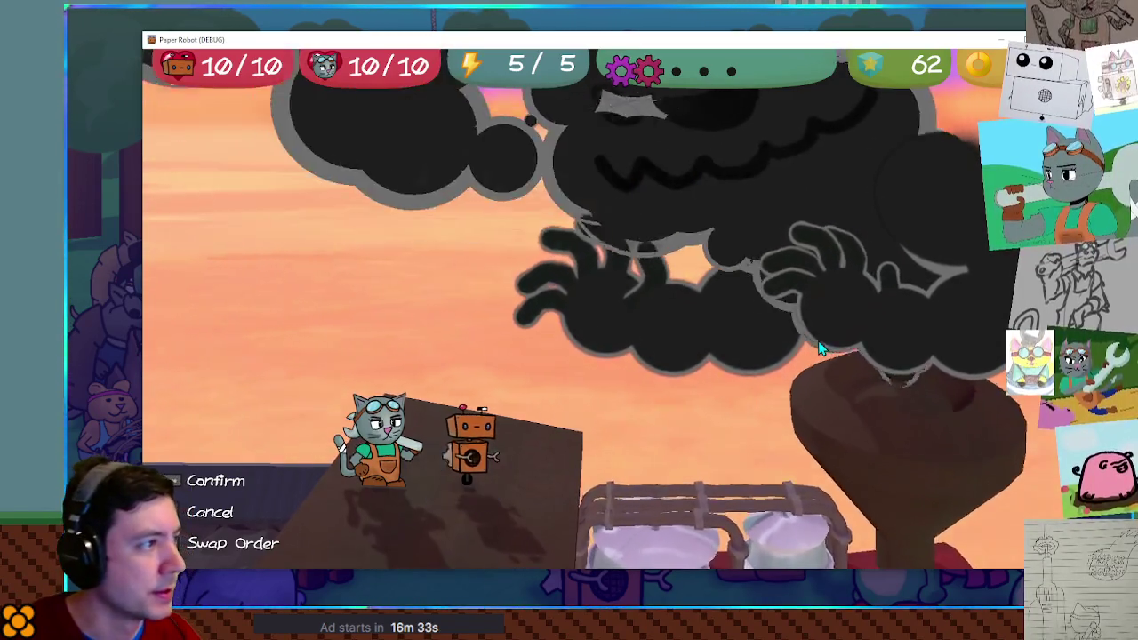
Choose Defend for the cat, then reopen Tactics on its next turn and back out
key(space)
key(Down)
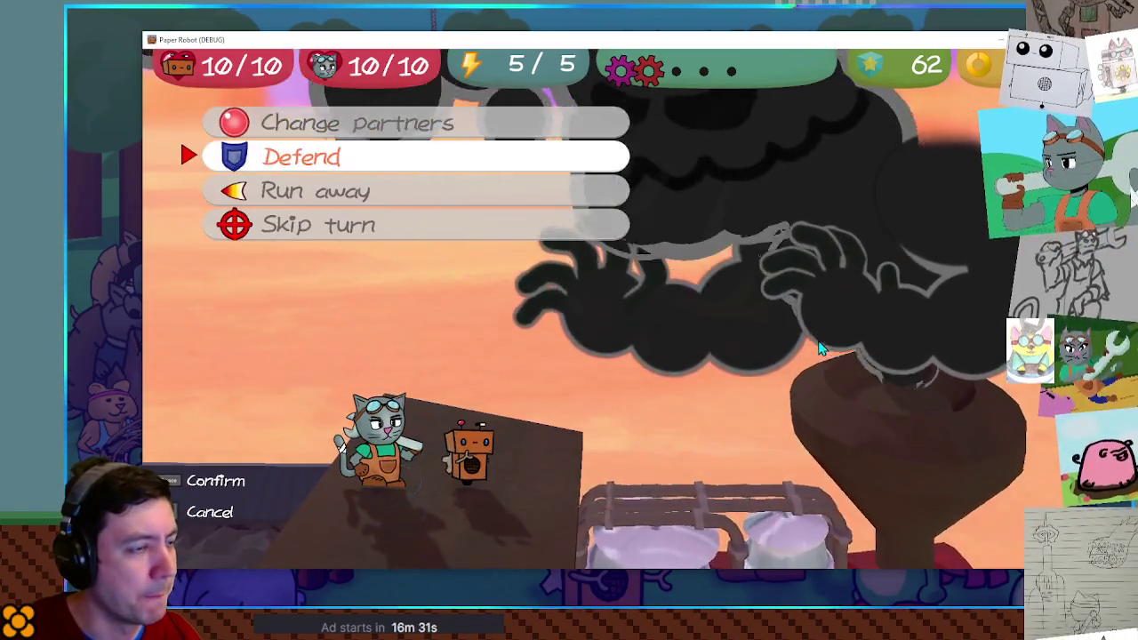
key(space)
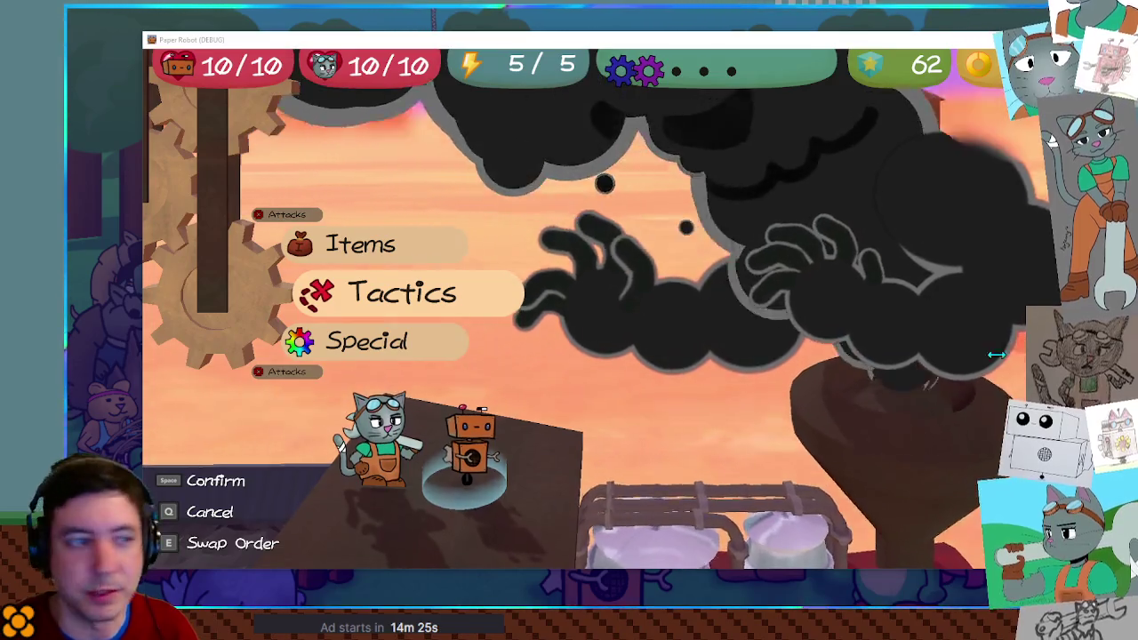
key(space)
key(space)
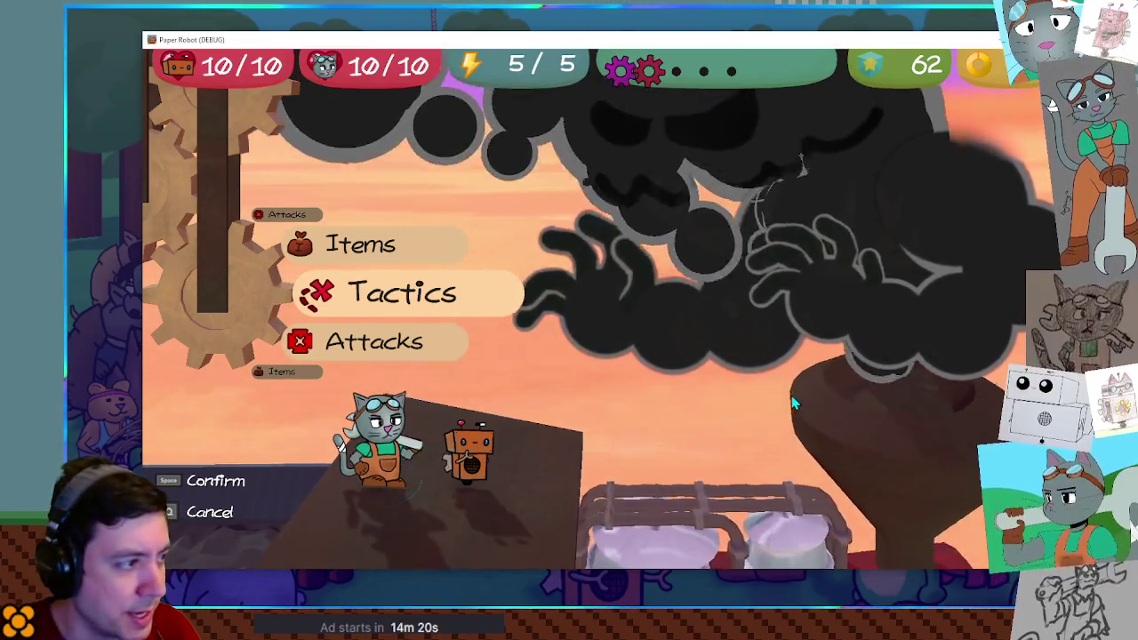
Swap partners to bring the cat forward, then have the cat Defend against the smoke boss
key(space)
key(space)
key(space)
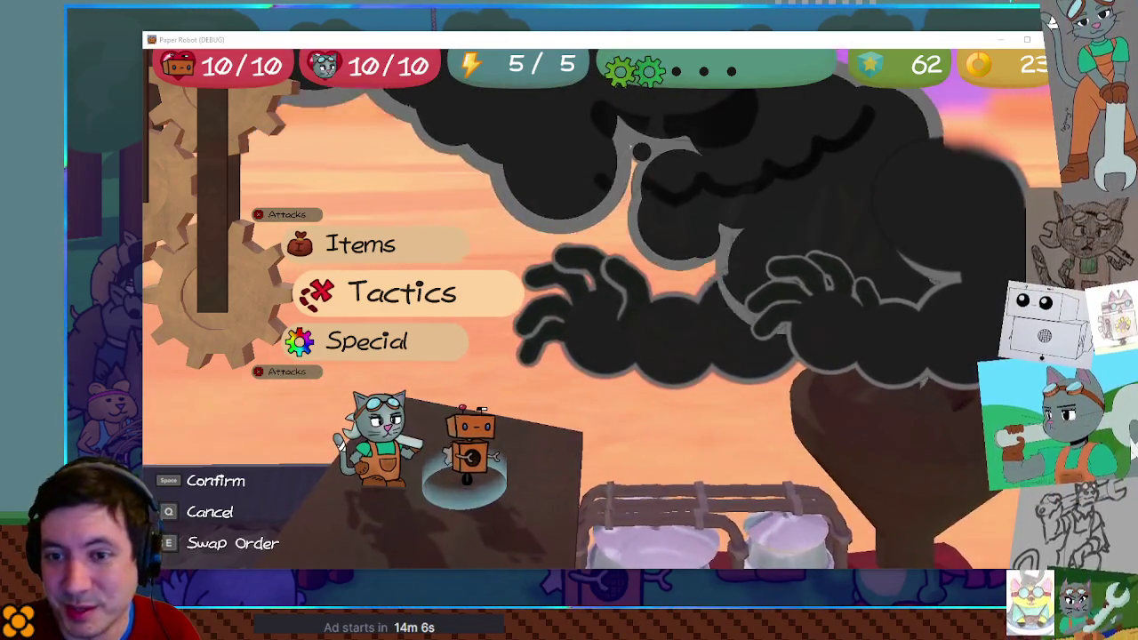
key(space)
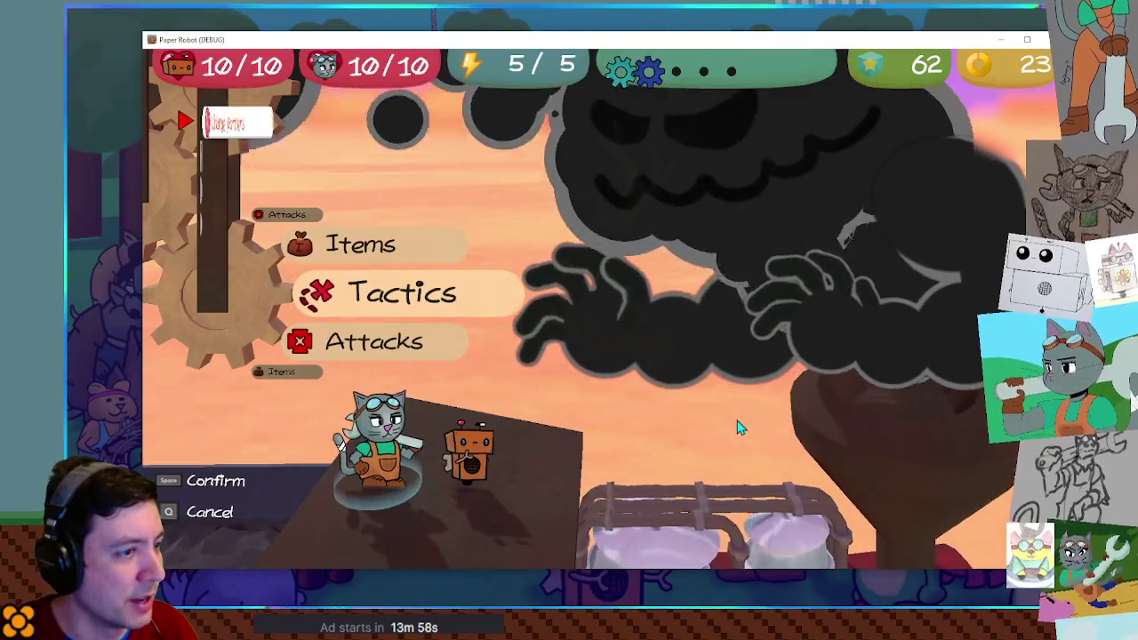
key(Down)
key(space)
key(space)
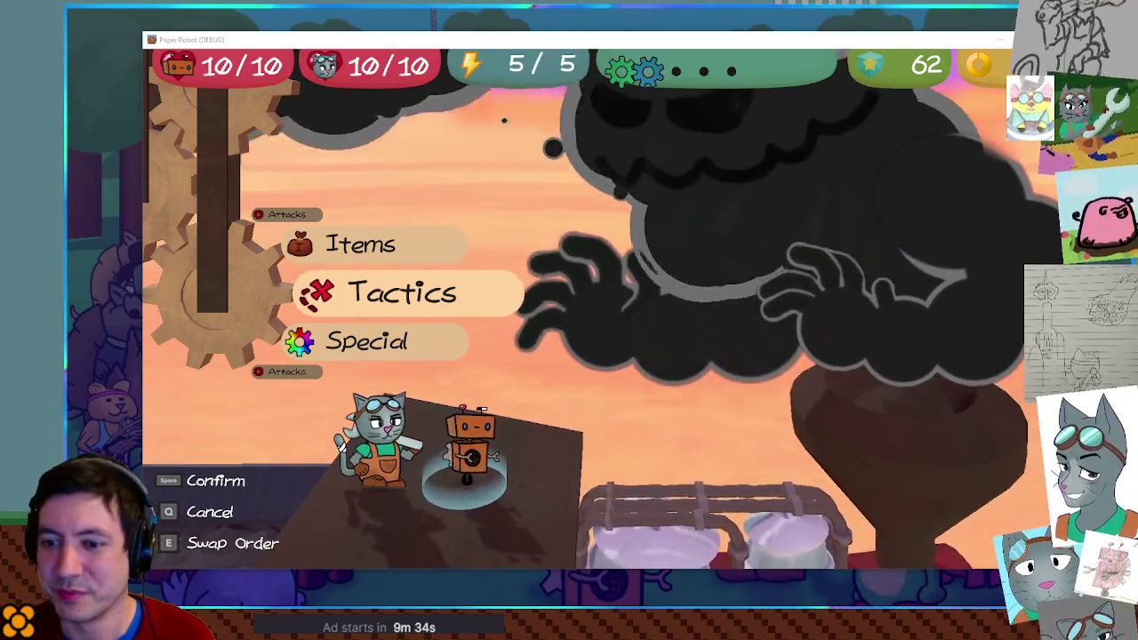
Change partners so the cat steps ahead of the robot, then wait for the robot's next turn
key(space)
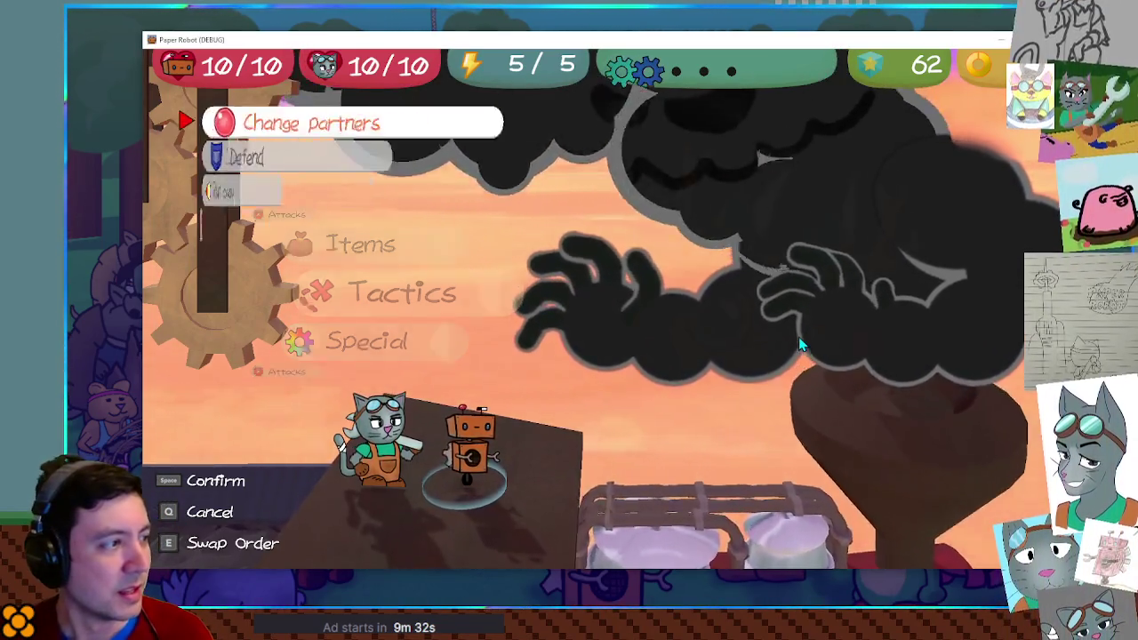
key(space)
key(space)
key(space)
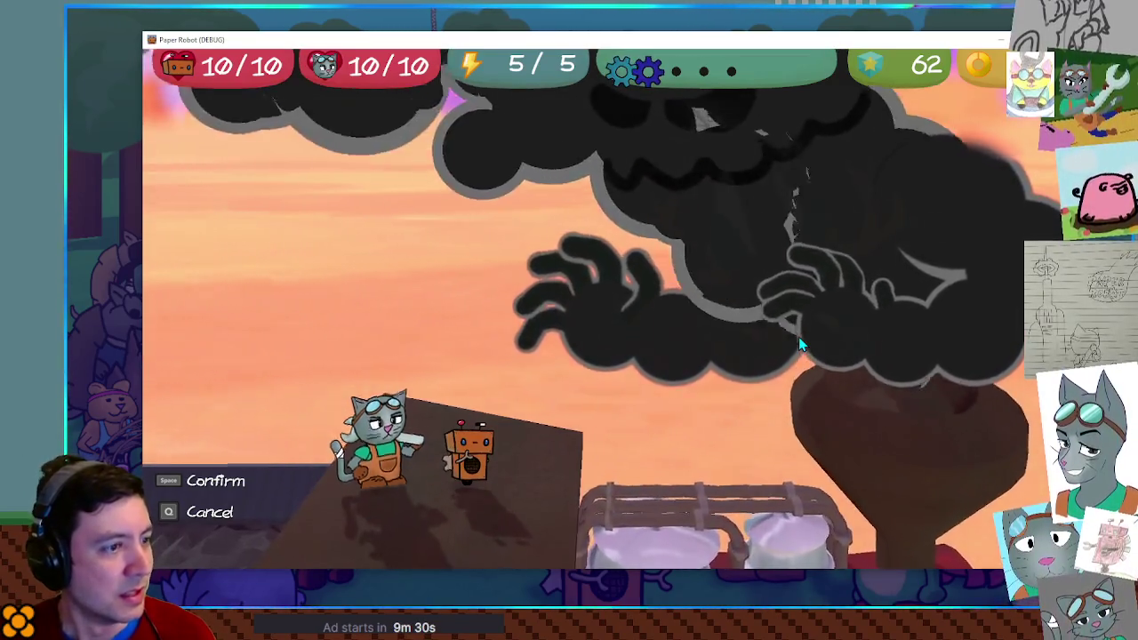
key(space)
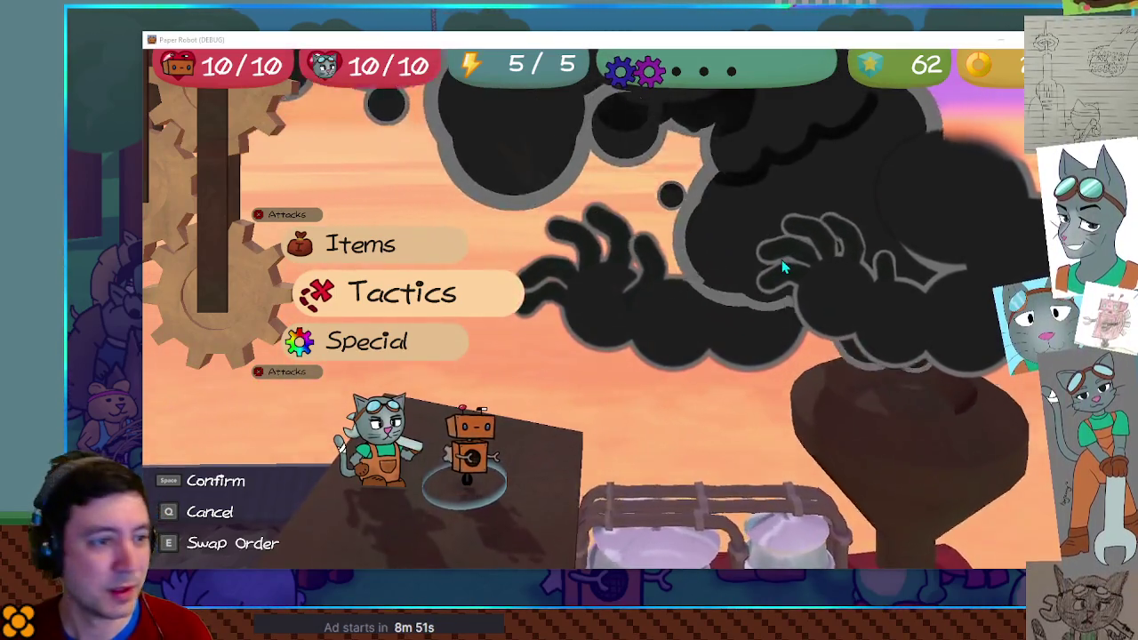
Swap the cat in to hit the smoke boss with its wrench, then swap partners again
key(space)
key(space)
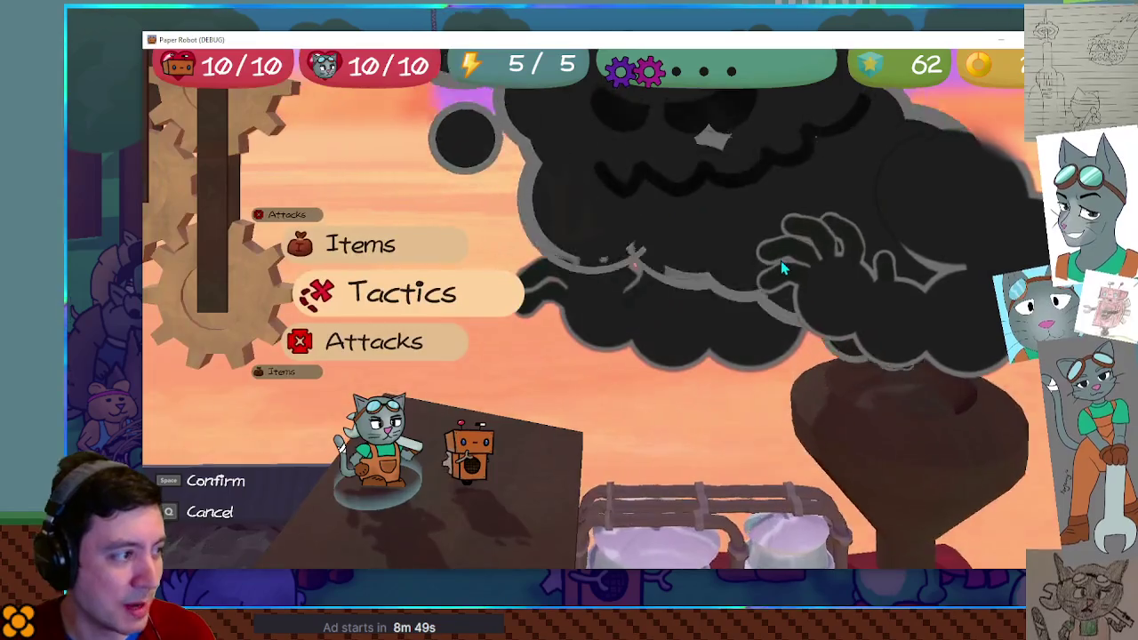
key(space)
key(space)
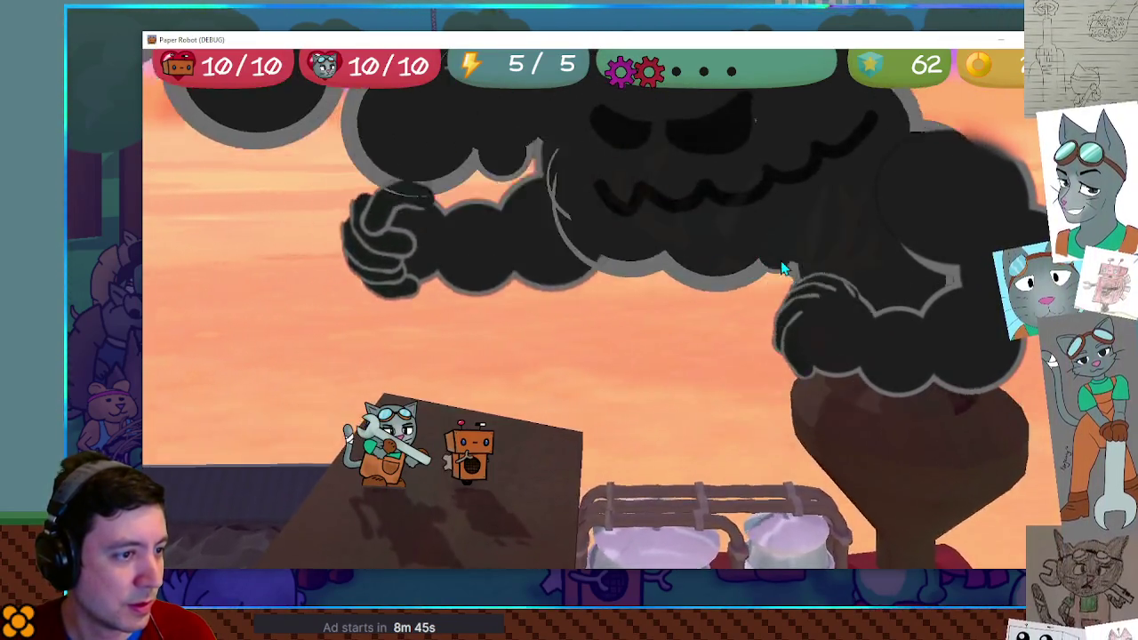
key(space)
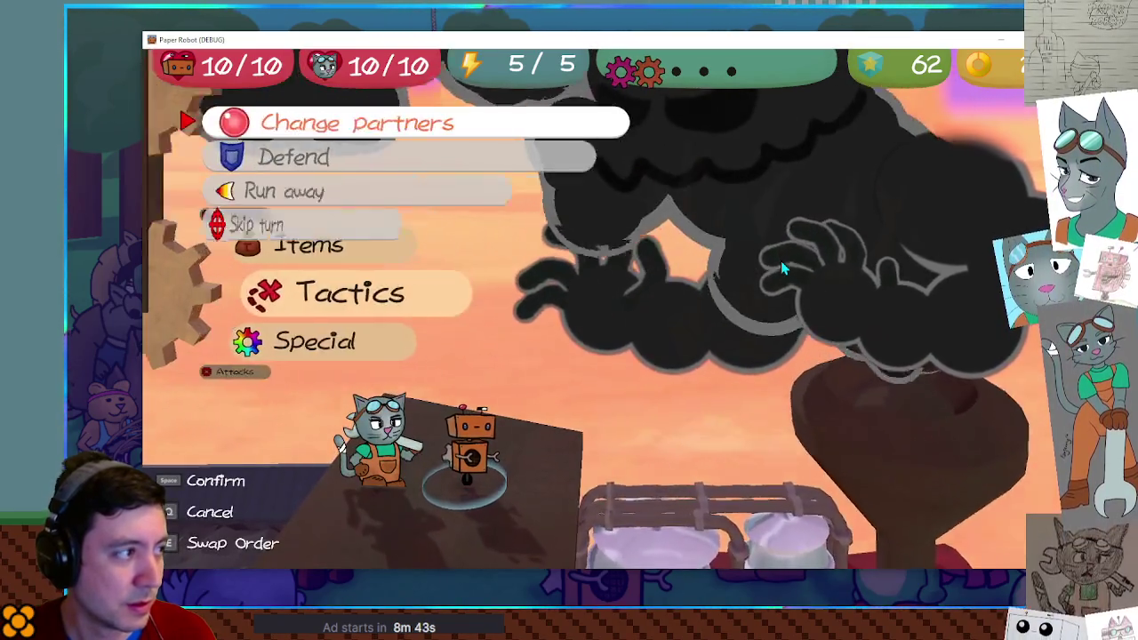
key(space)
key(space)
key(space)
key(space)
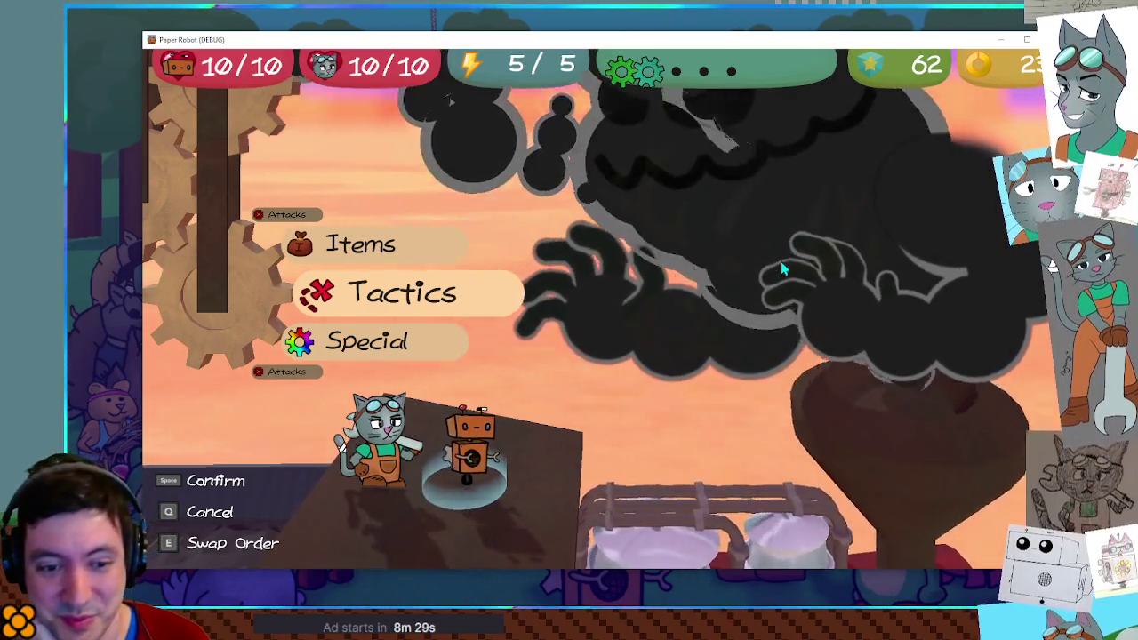
Change partners to bring the cat forward, backing out of the swap-order prompt
key(space)
key(space)
key(q)
key(space)
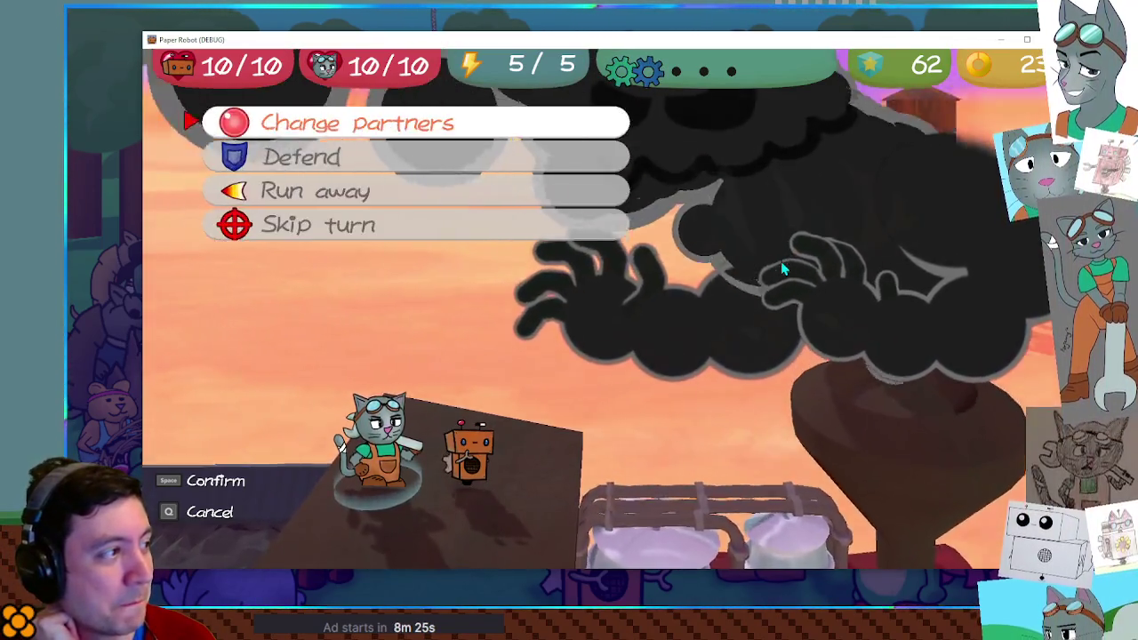
key(space)
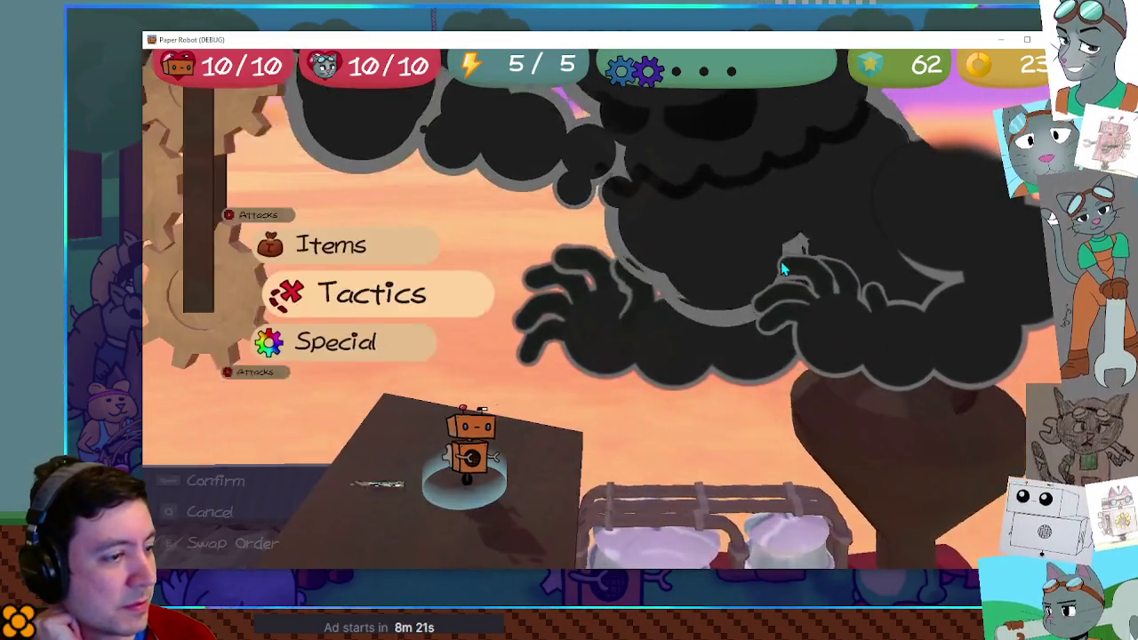
key(space)
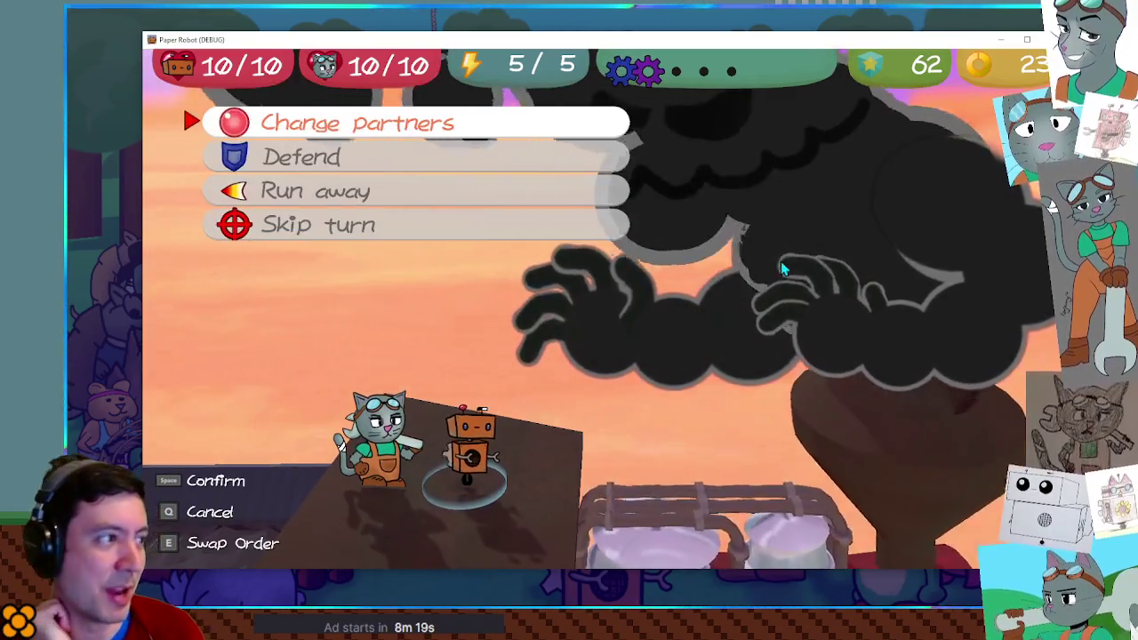
key(space)
key(q)
Have the cat Defend, then show the robot's Change partners, Defend, Run away, Skip turn options
key(space)
key(Down)
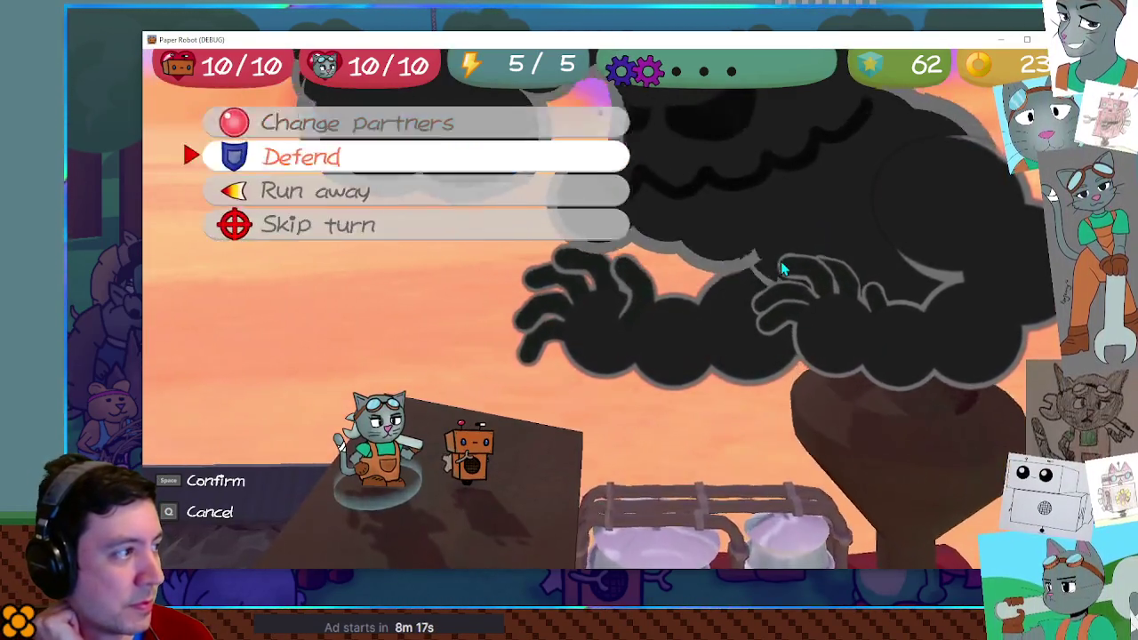
key(space)
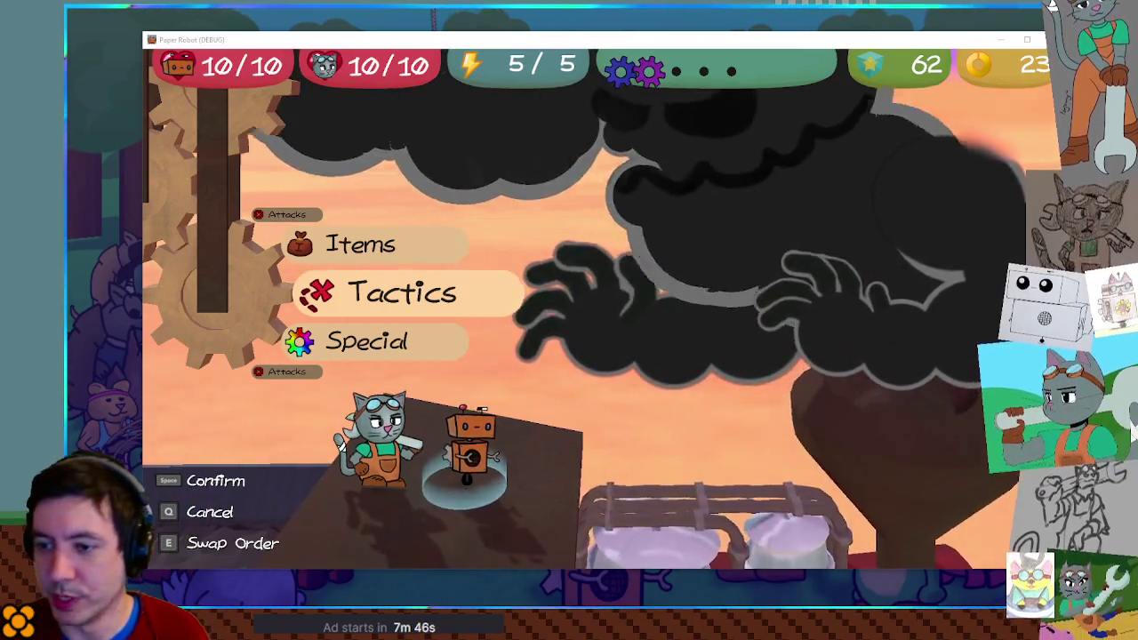
key(space)
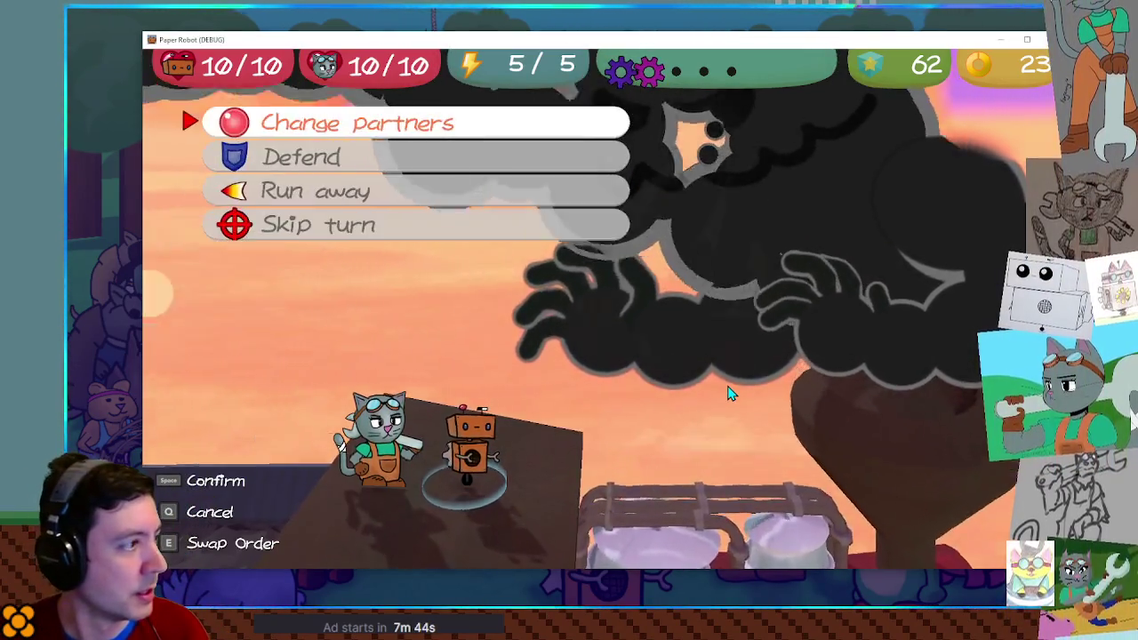
Swap to the cat, attack the cloud boss, and weather the counterattack dropping the robot to 6/10
key(space)
key(space)
key(space)
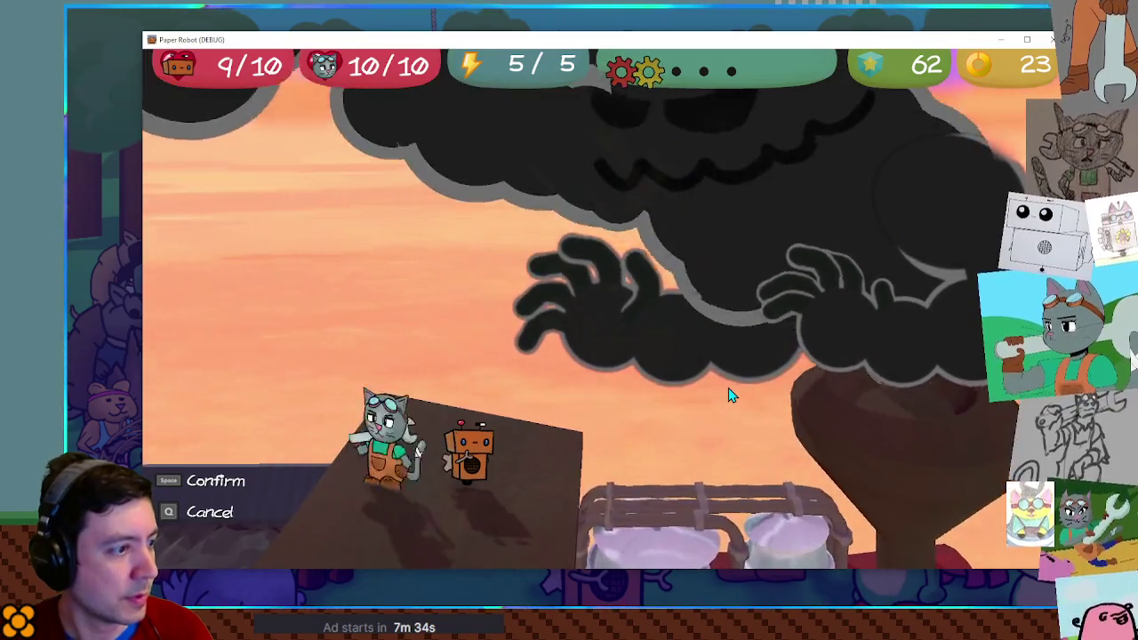
key(space)
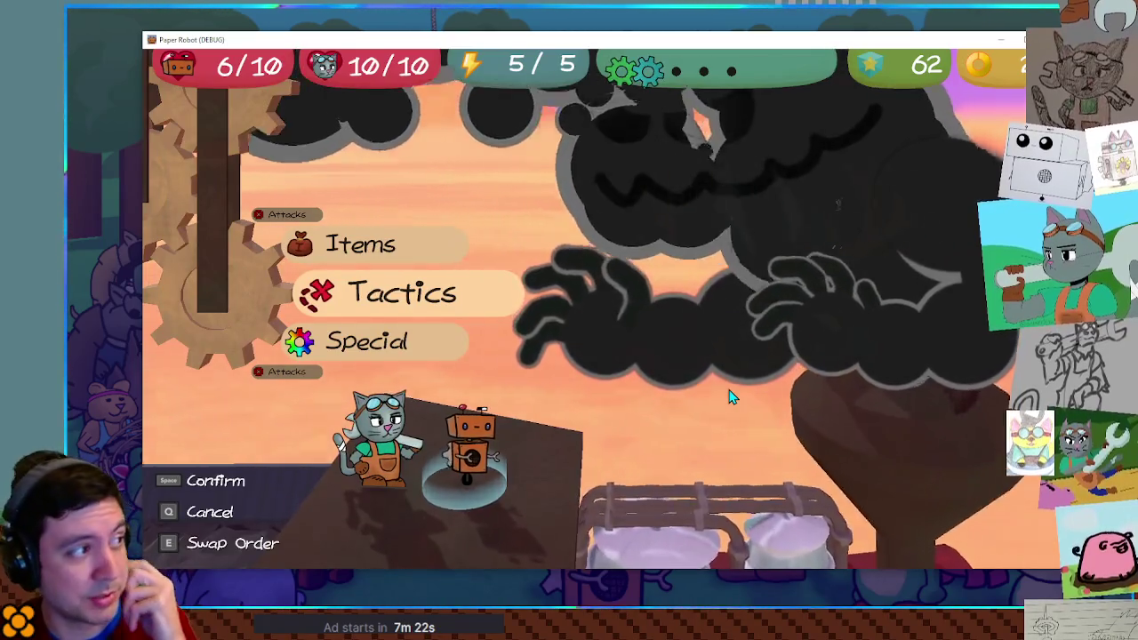
key(space)
Have the cat wrench-attack the cloud boss again; the boss's hit leaves the robot at 5/10
key(q)
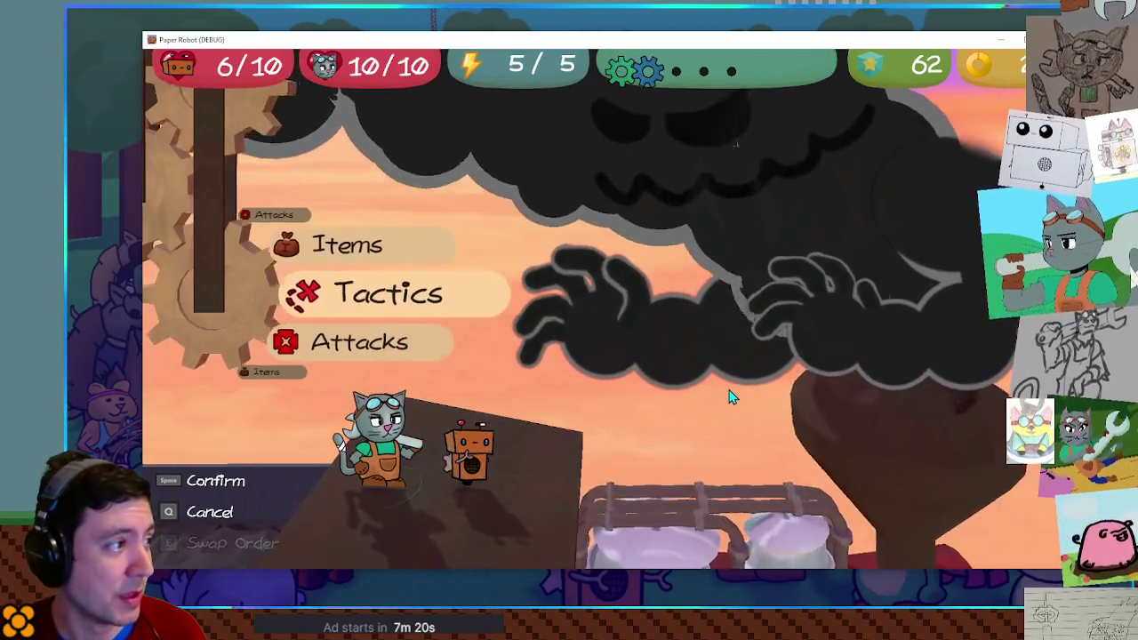
key(Down)
key(space)
key(space)
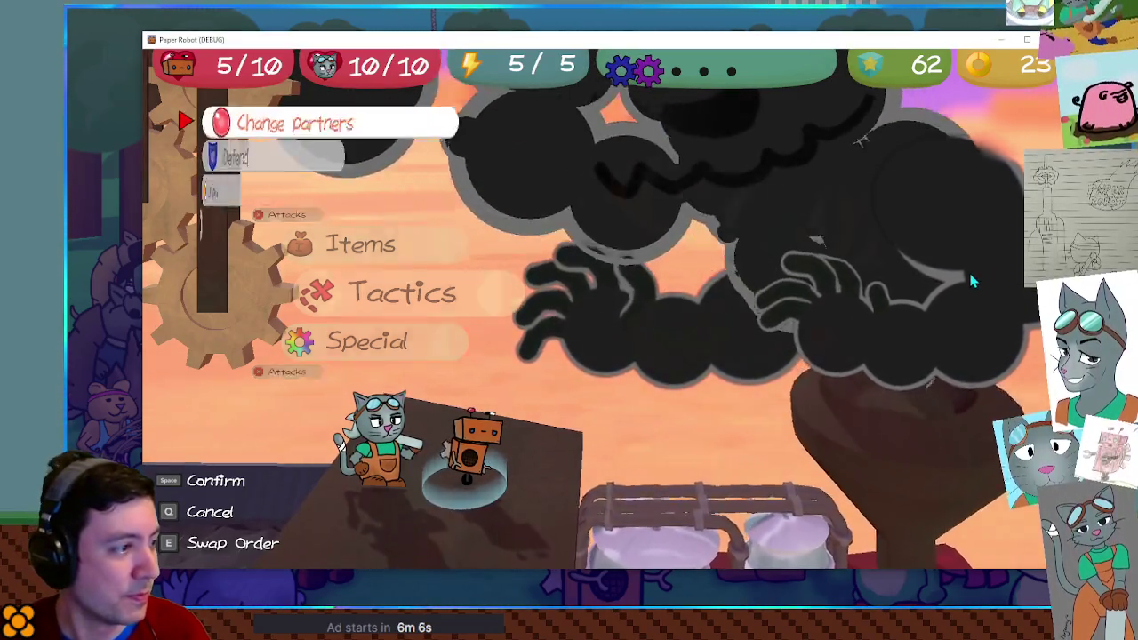
key(space)
key(space)
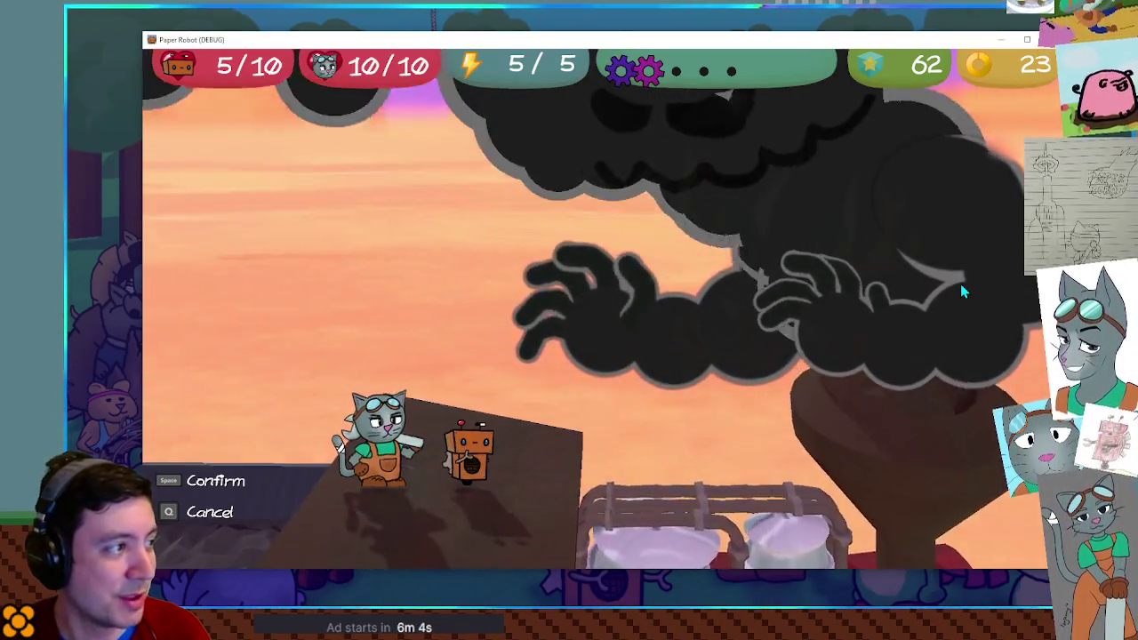
key(space)
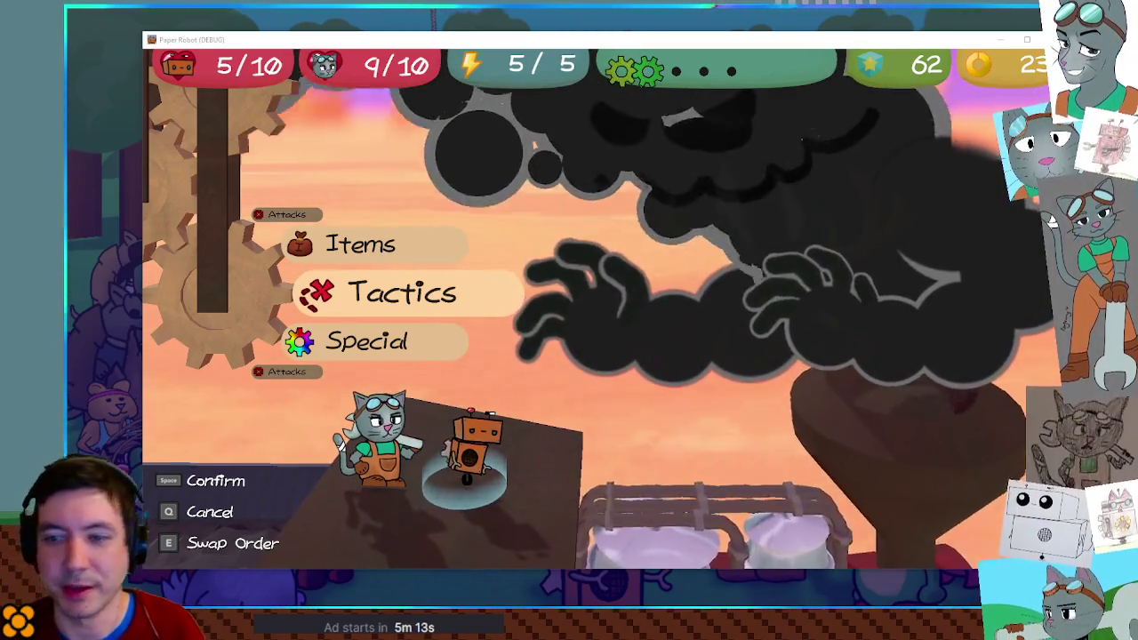
Open the debug overlay showing the TrainBoss battle setup on 03-train
key(F1)
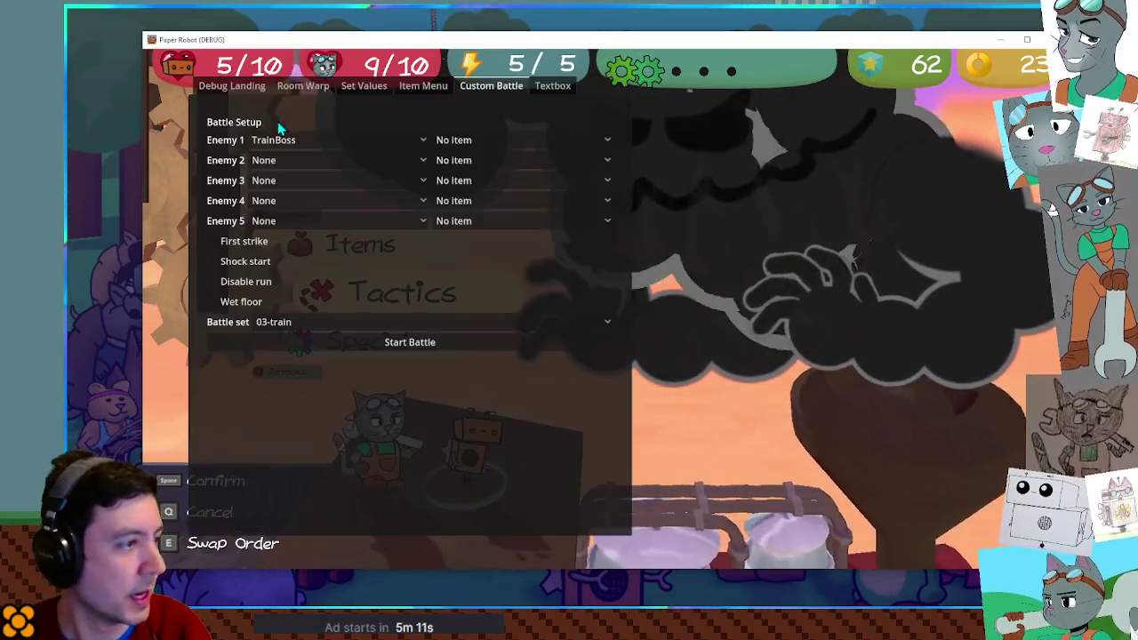
Set Dabble's and Kat's current HP to 100 each in debug Set Values, then close the overlay
click(363, 87)
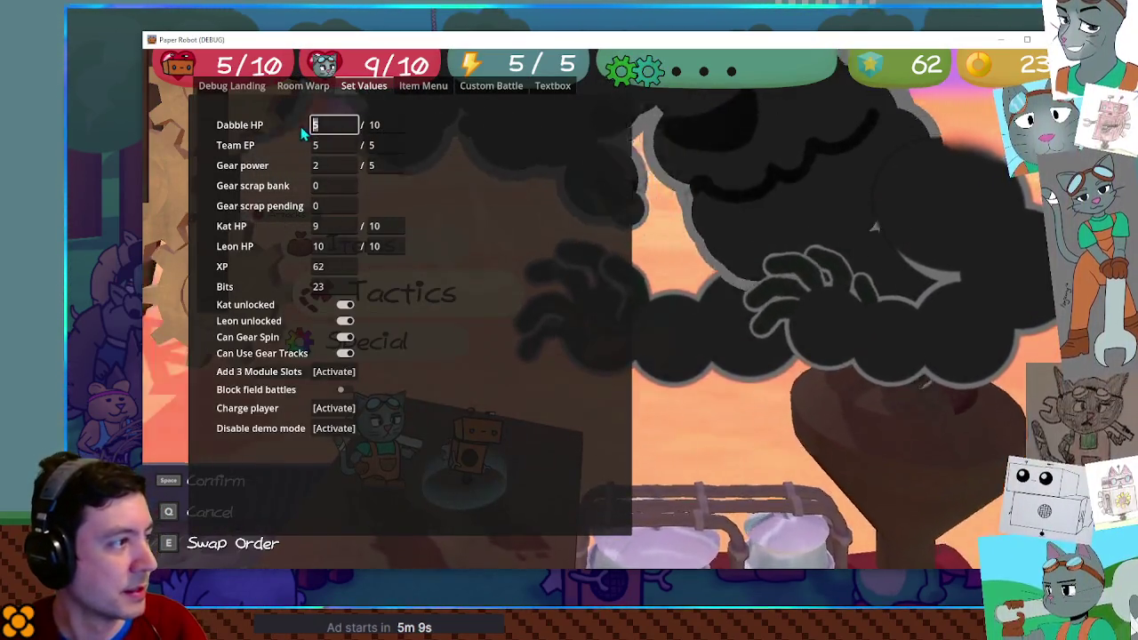
text(10)
key(Return)
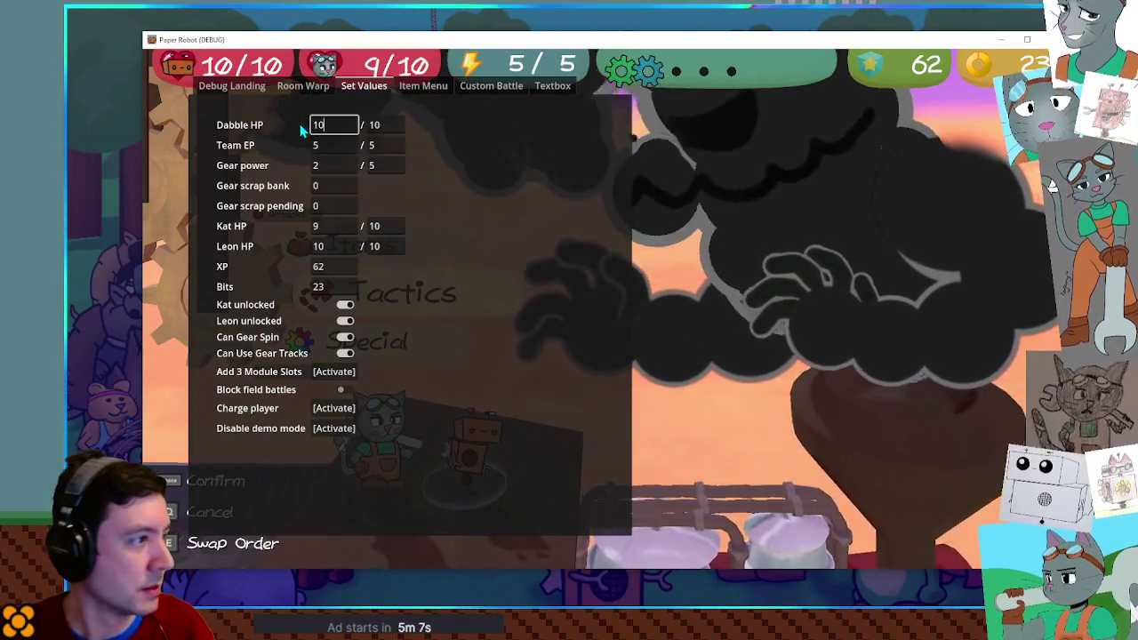
text(0)
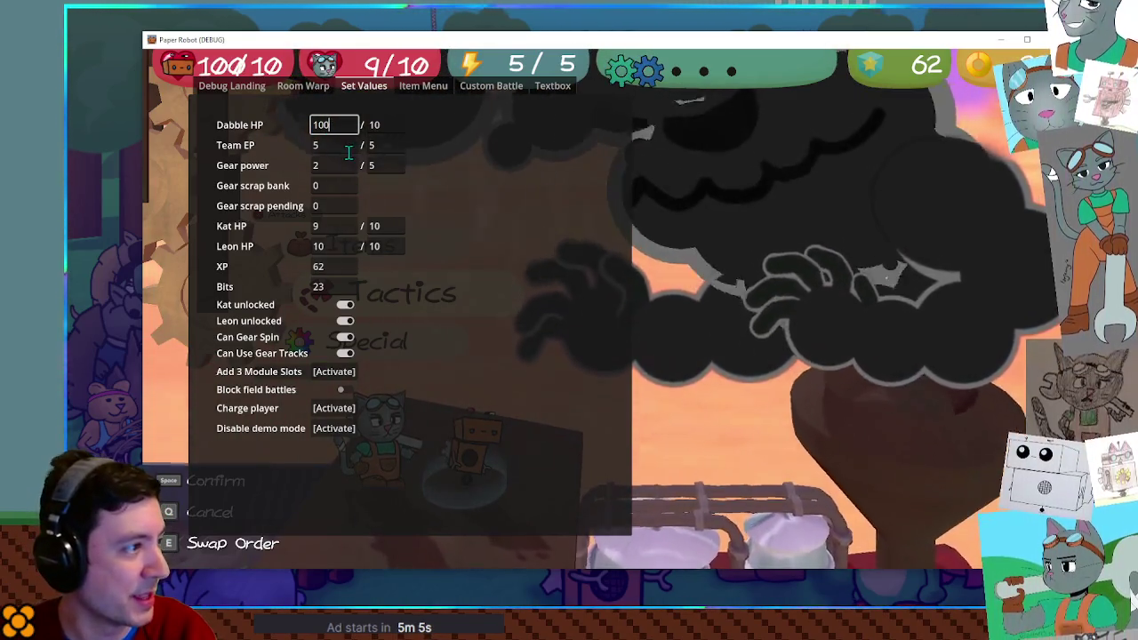
click(325, 225)
text(100)
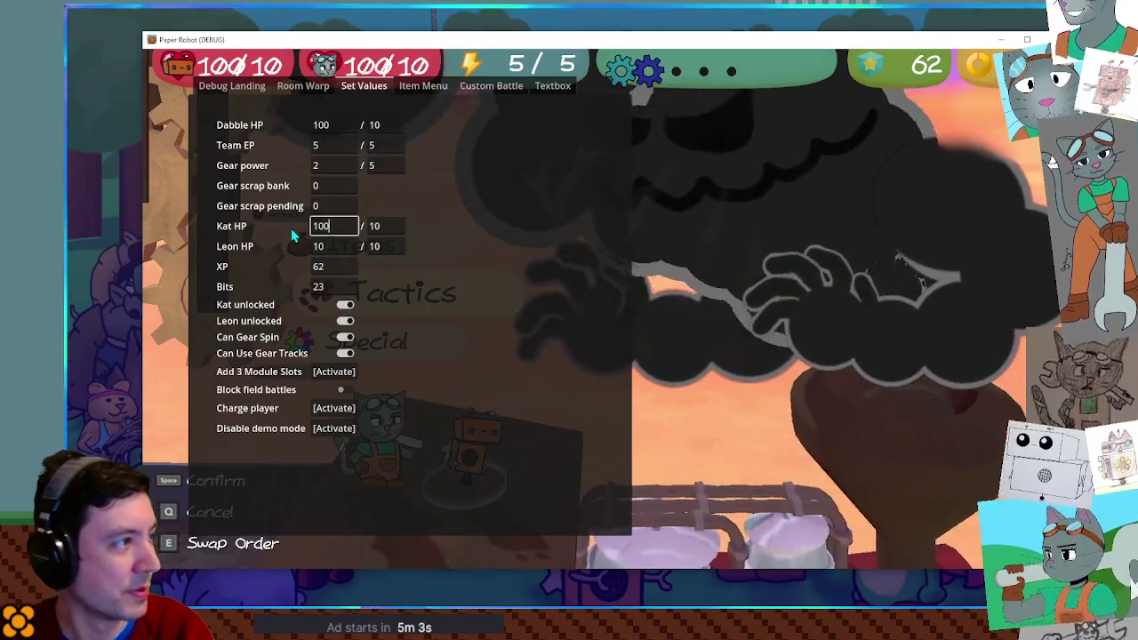
key(Escape)
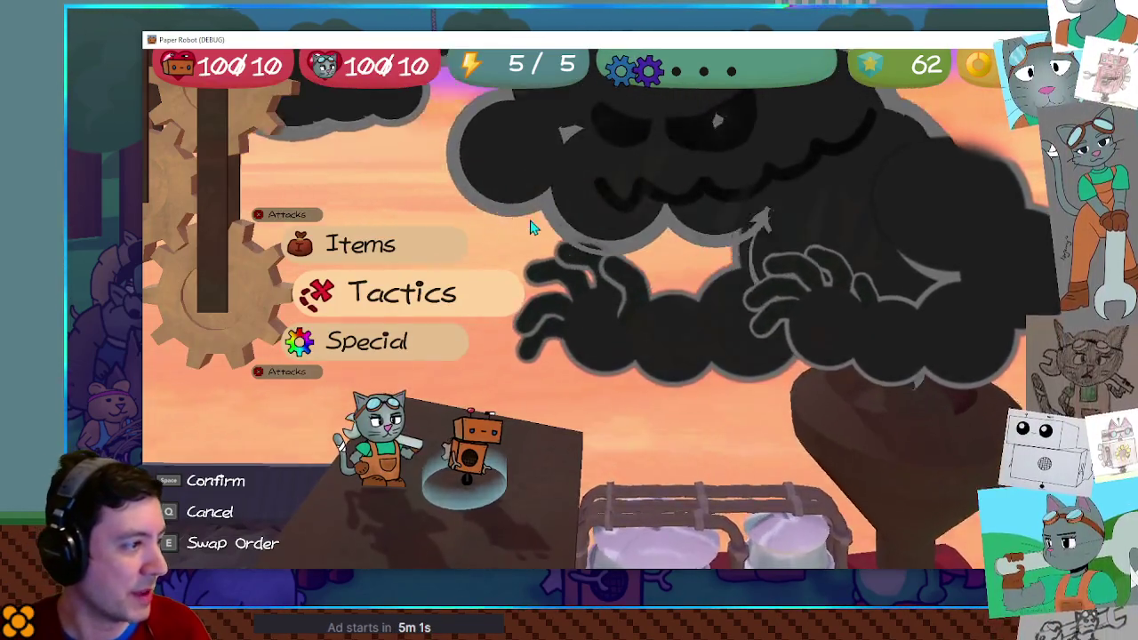
Play several partner-swap and attack turns against the smoke boss, then open the debug values panel
key(space)
key(space)
key(space)
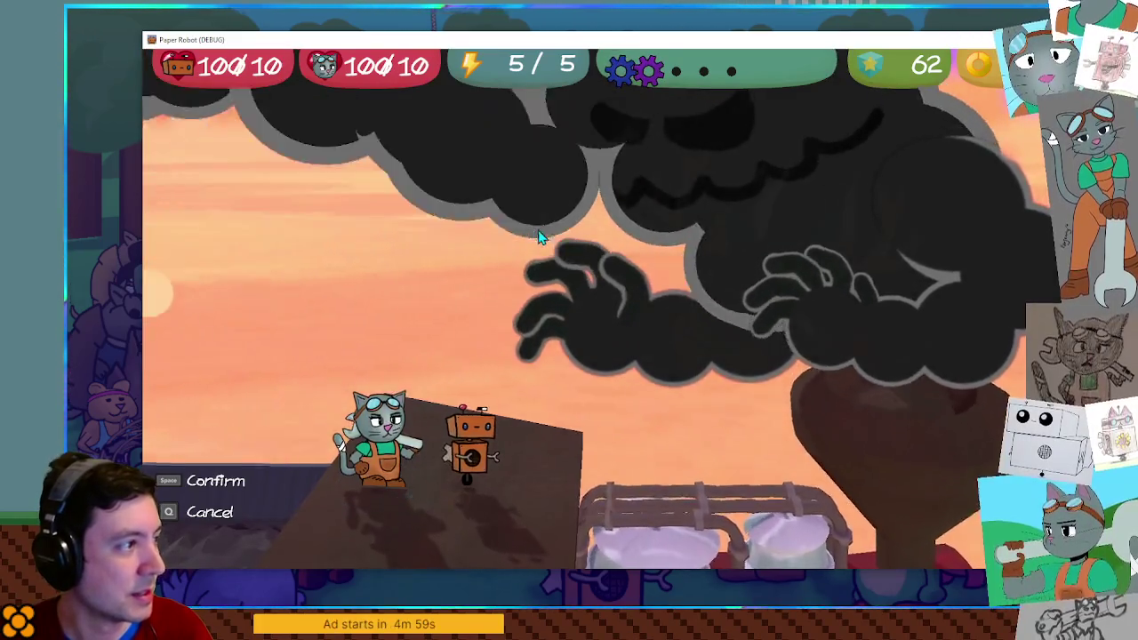
key(space)
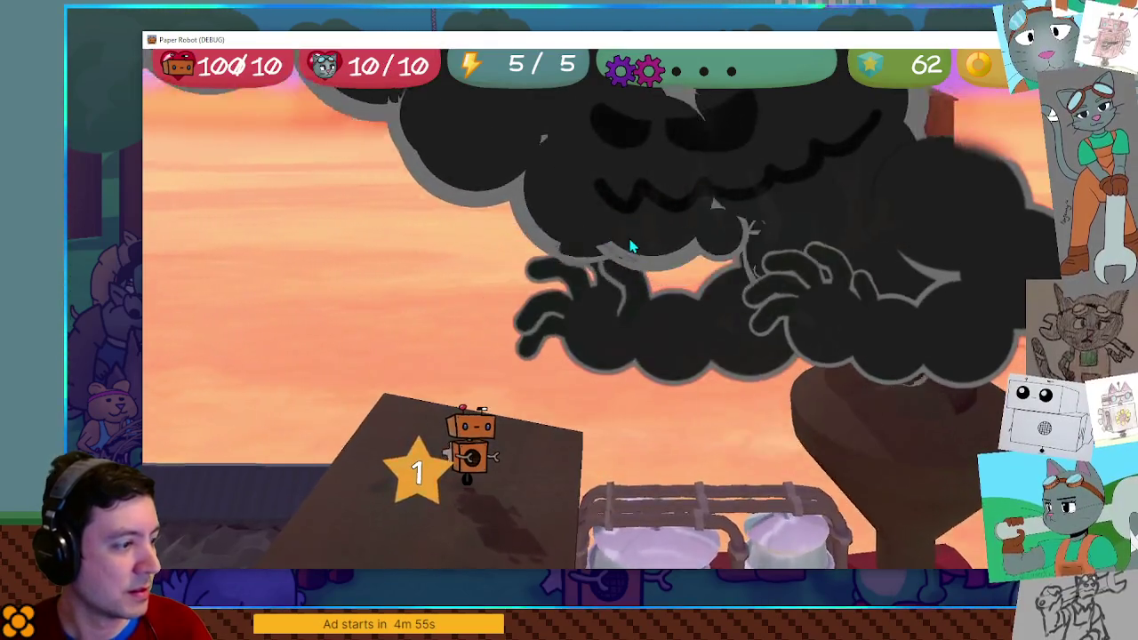
key(space)
key(space)
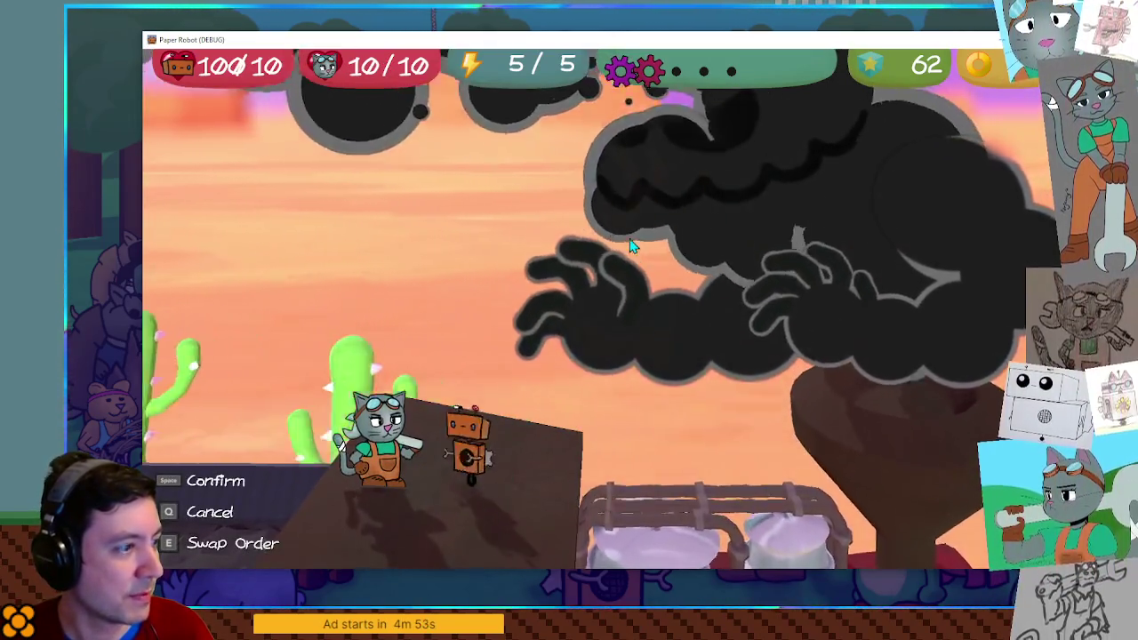
key(q)
key(space)
key(space)
key(space)
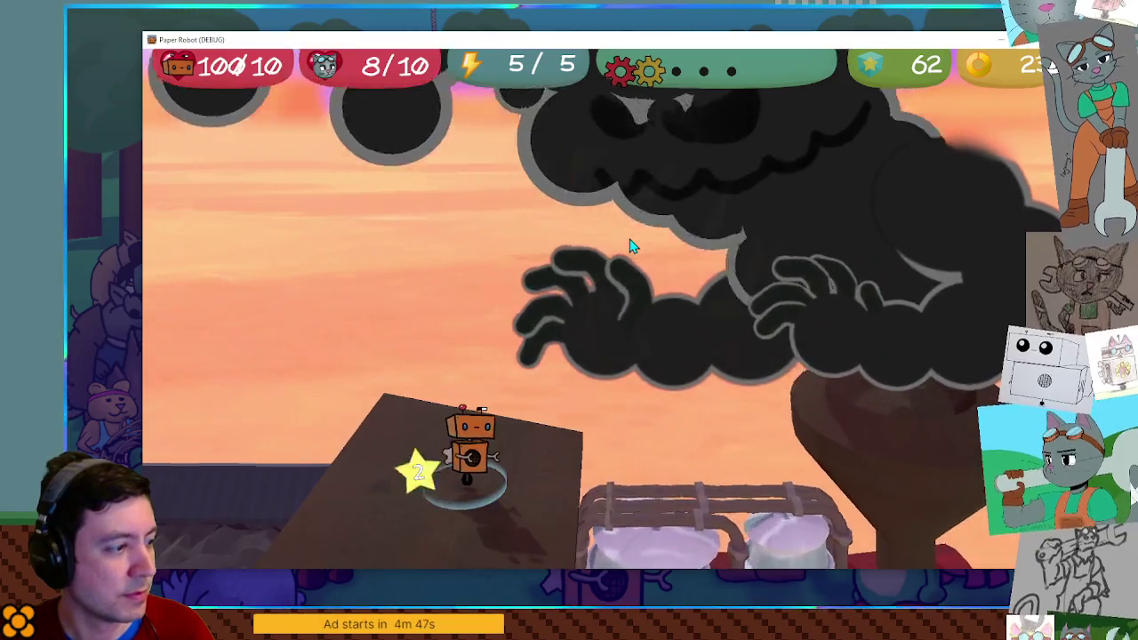
key(space)
key(space)
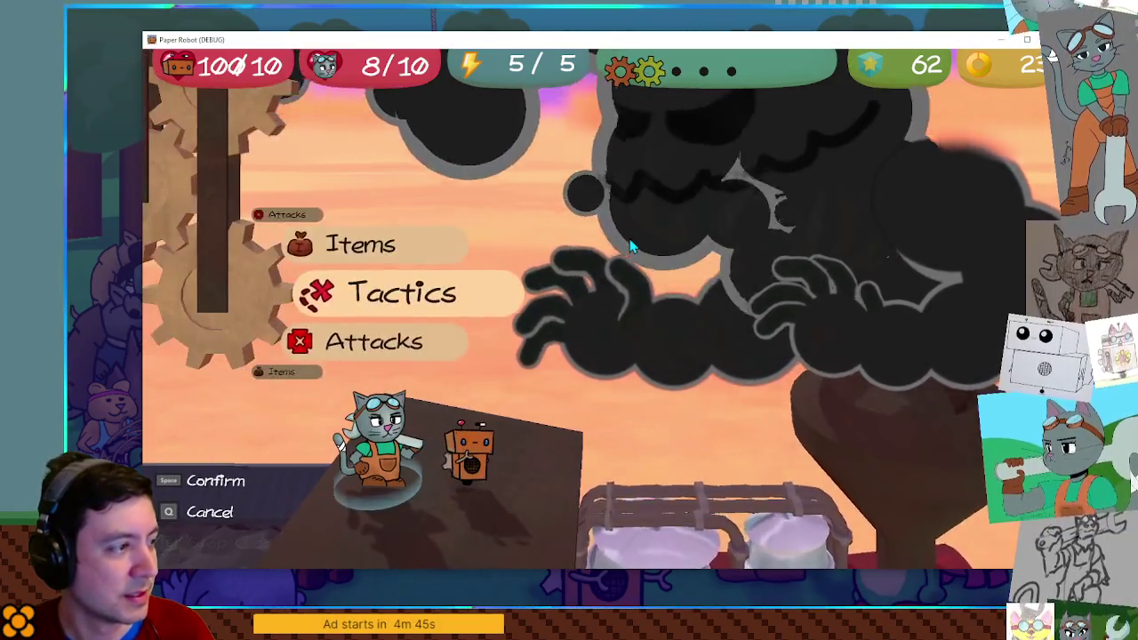
key(space)
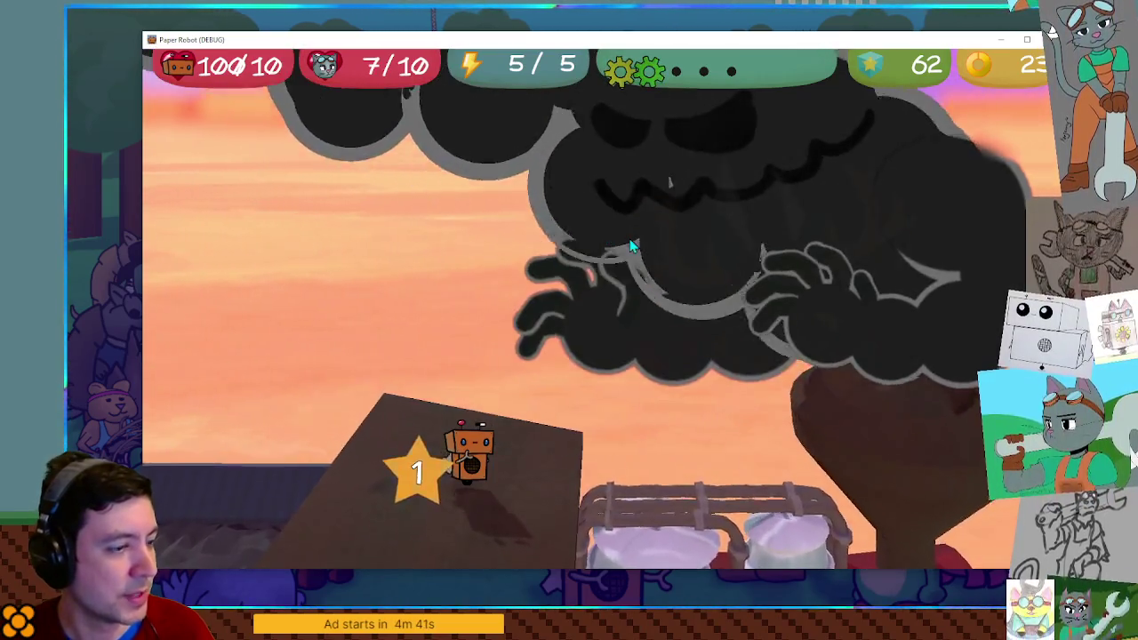
key(space)
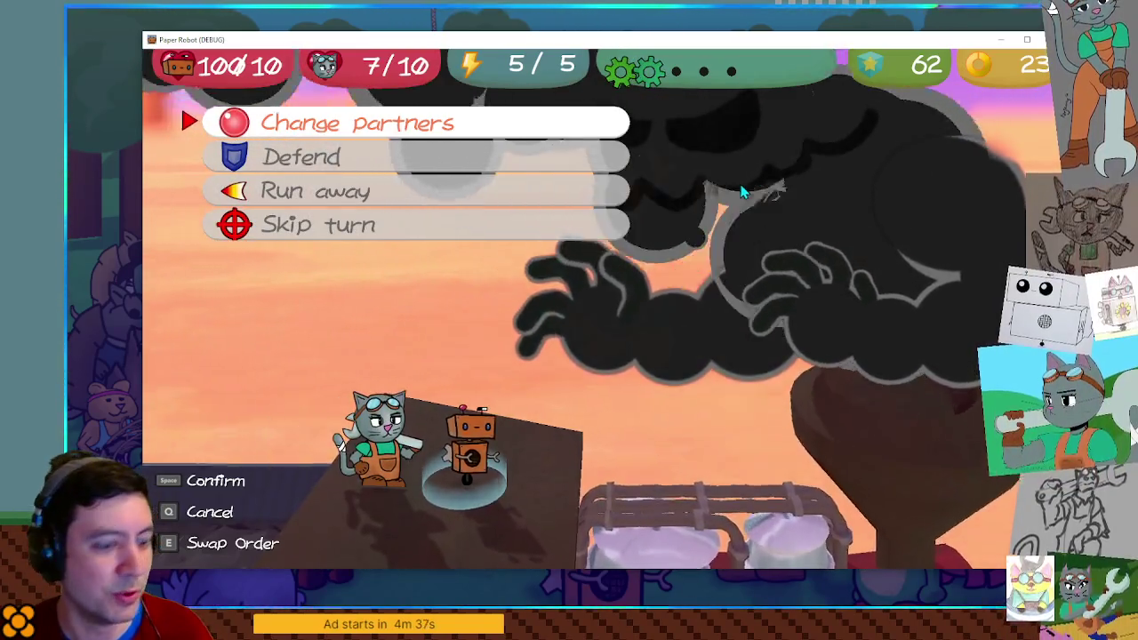
key(F1)
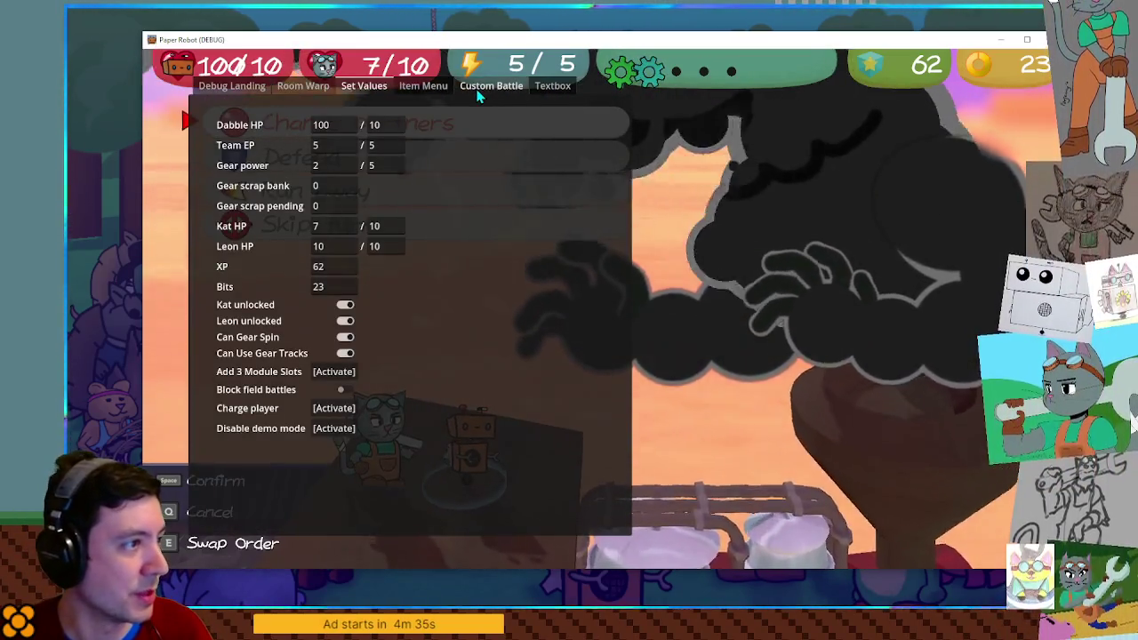
Restart the TrainBoss battle from the debug Custom Battle setup
click(490, 86)
click(377, 345)
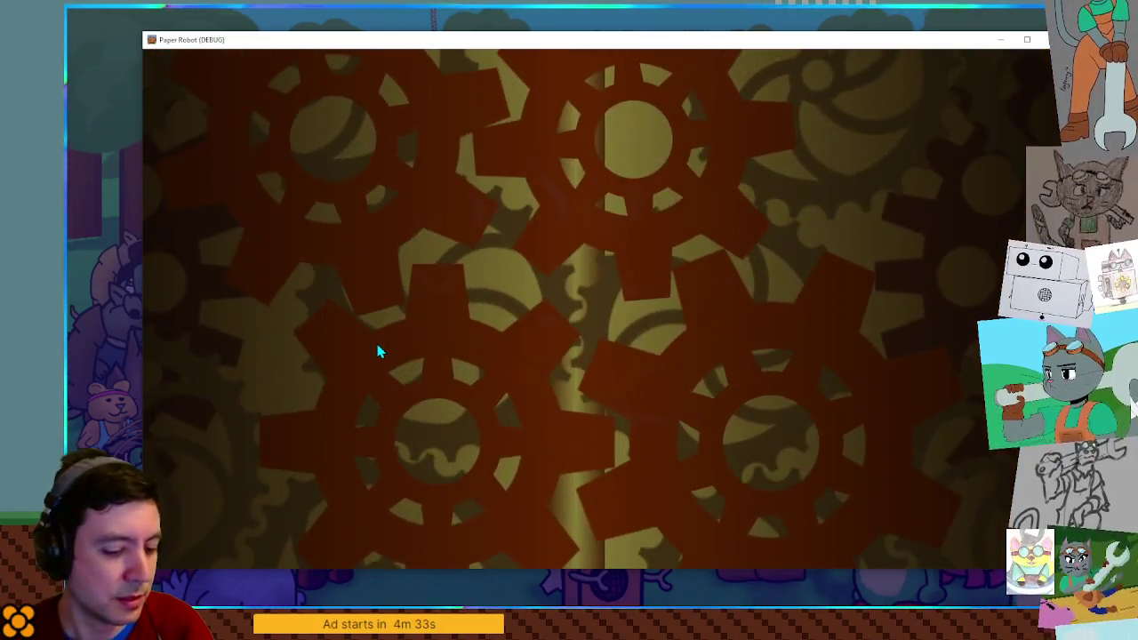
key(F1)
Set Kat's max HP to 100 and current HP to 710, and Dabble's max HP to 100
click(364, 86)
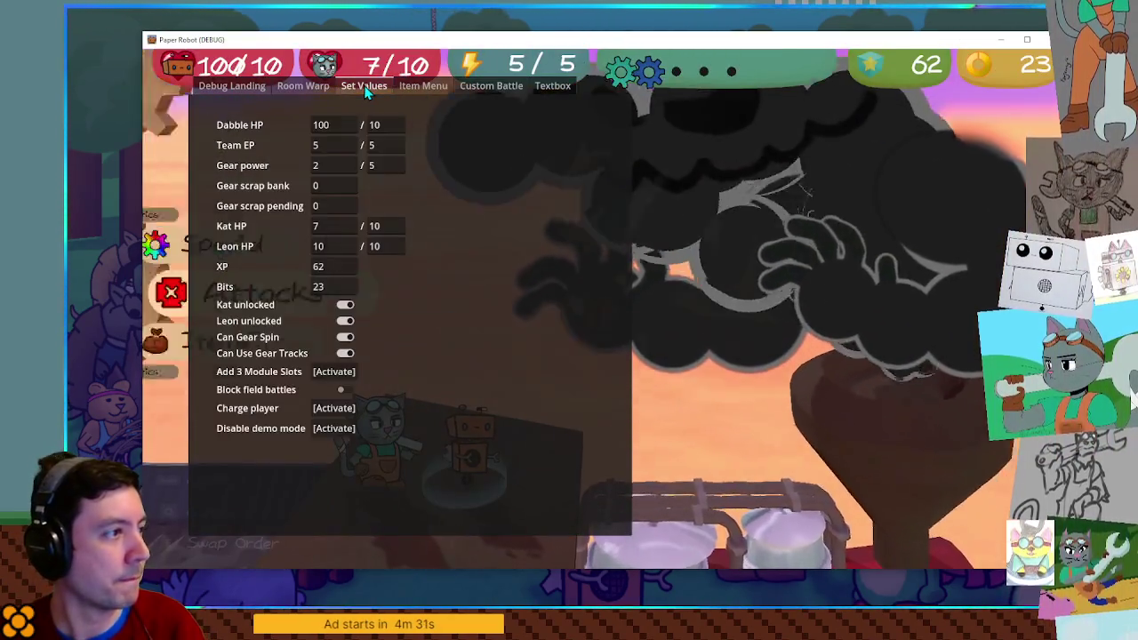
click(388, 226)
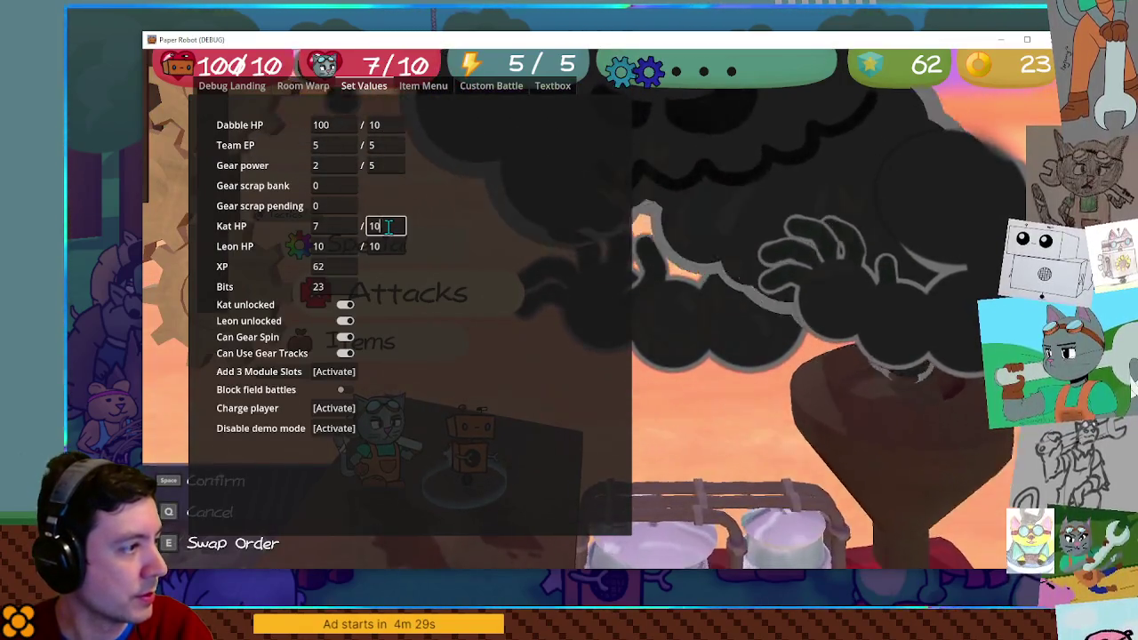
text(0)
click(341, 227)
text(10)
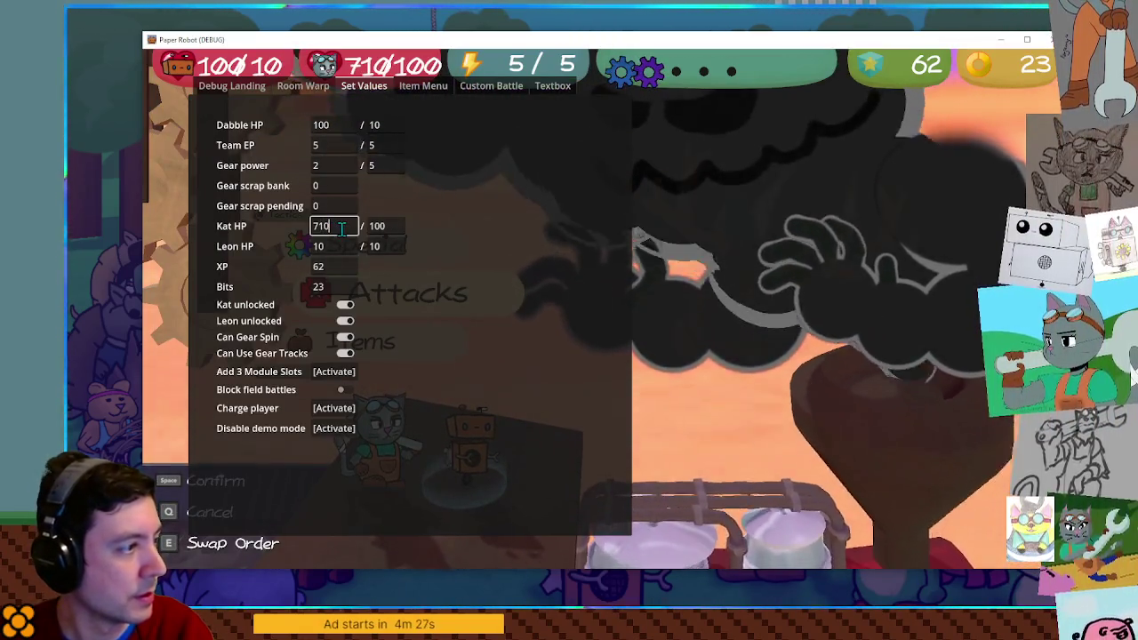
click(384, 124)
text(0)
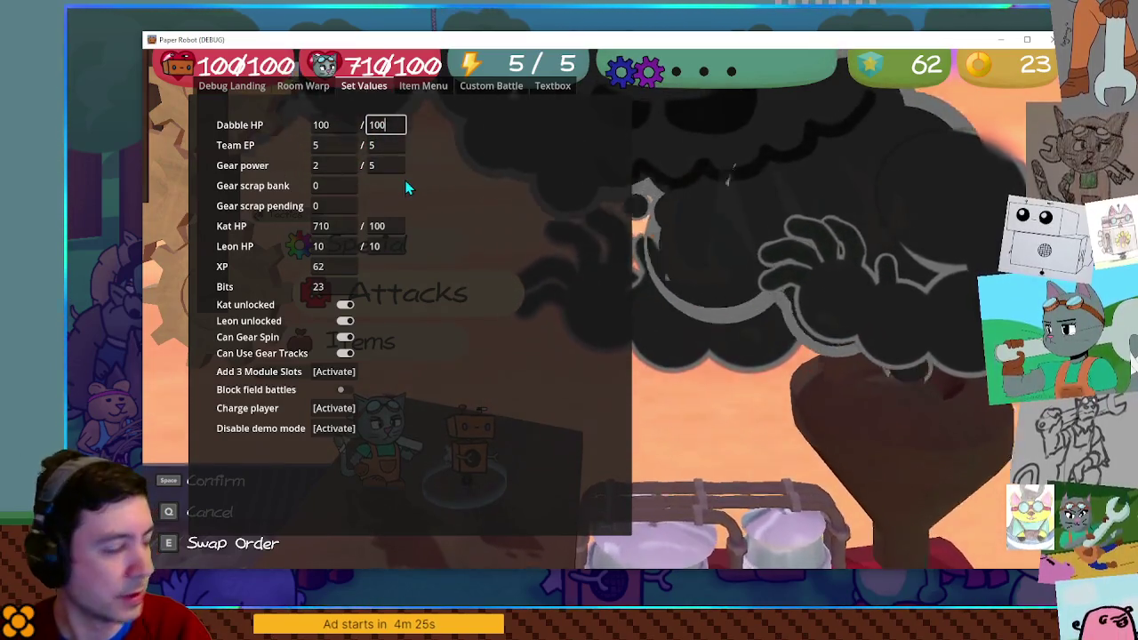
key(Escape)
key(Down)
key(Down)
key(space)
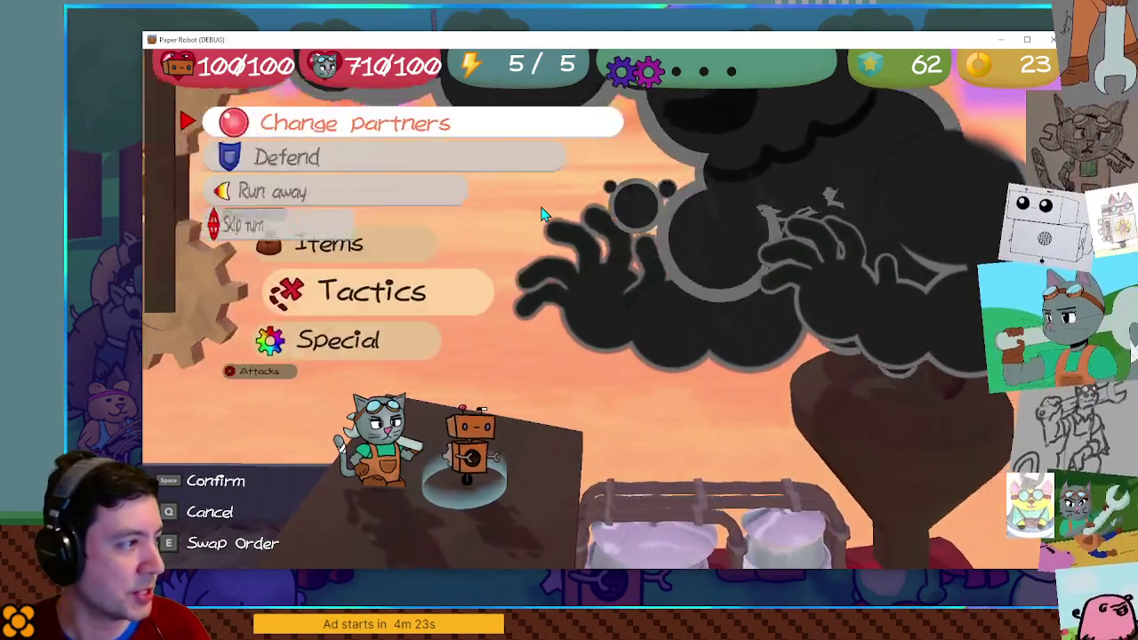
End the robot's turn by confirming a tactic from the Tactics wheel
key(q)
key(Up)
key(space)
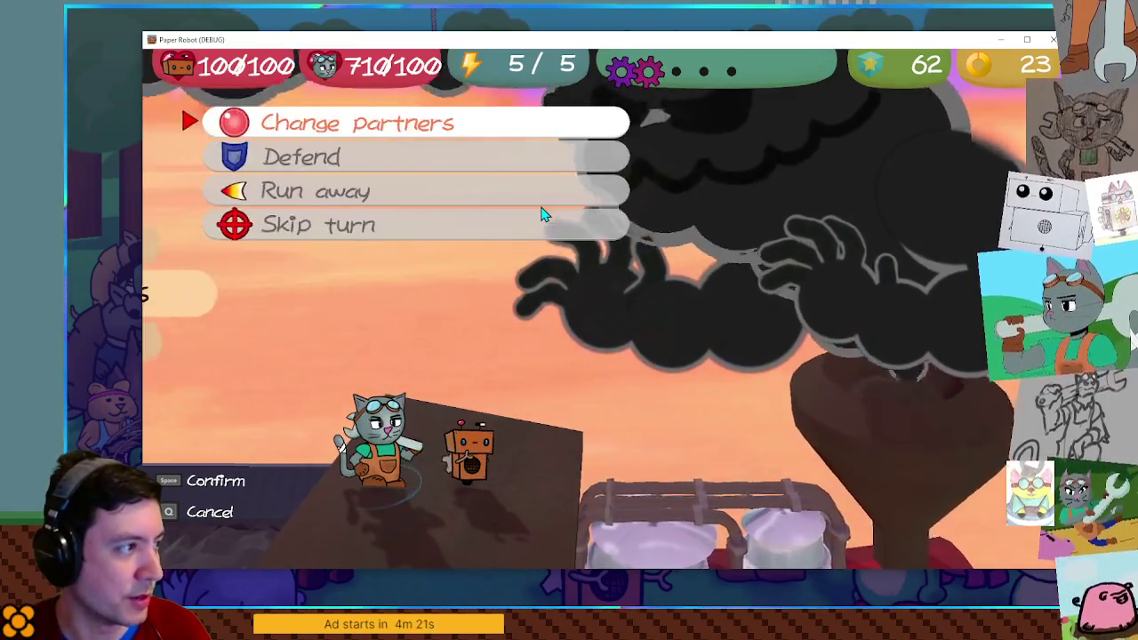
key(space)
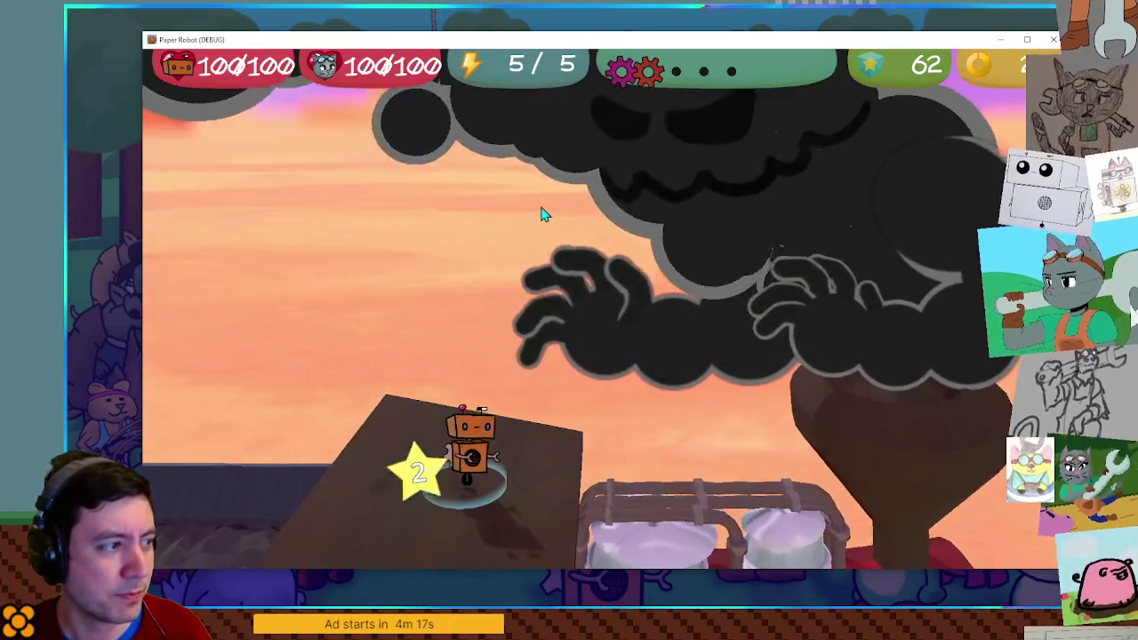
End the cat's turn from its command wheel and let the smoke boss attack
key(space)
key(q)
key(q)
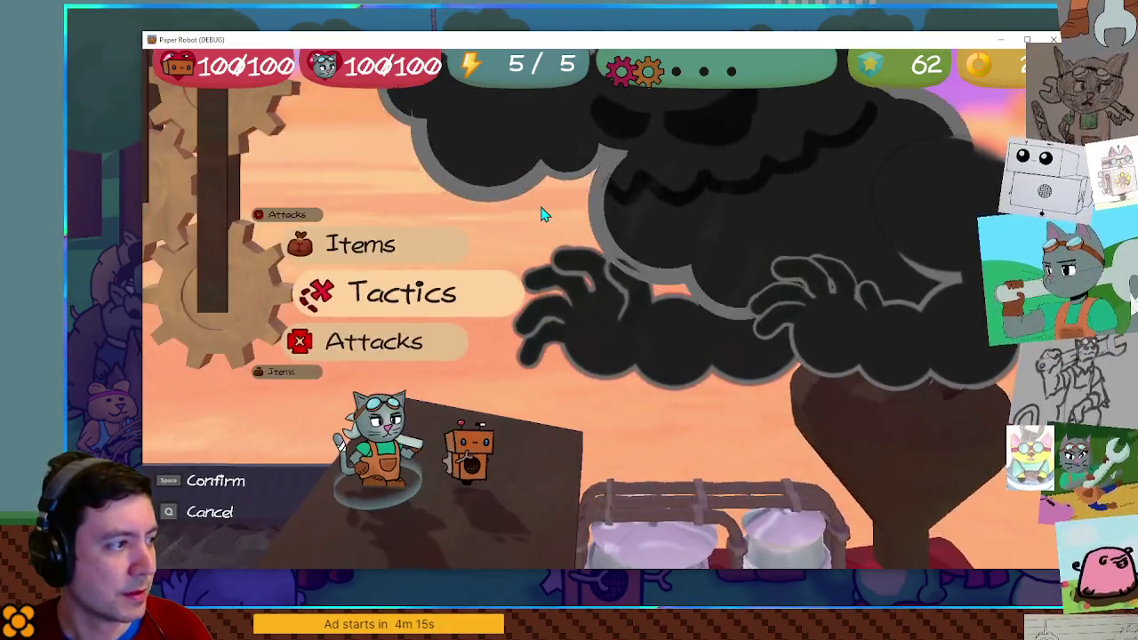
key(space)
key(space)
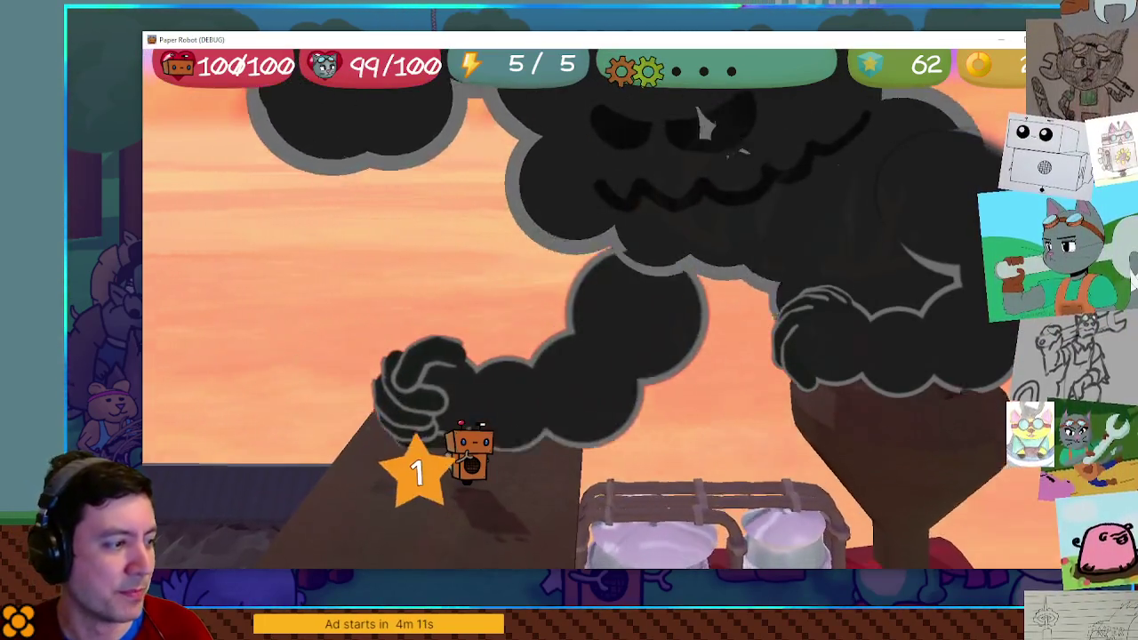
key(e)
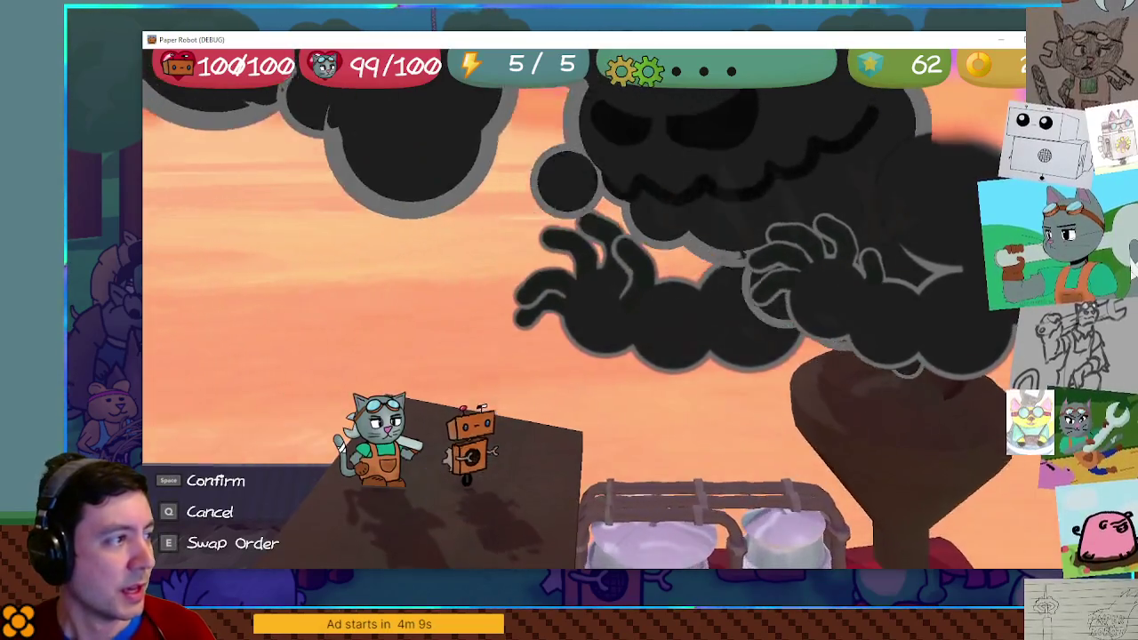
key(space)
key(space)
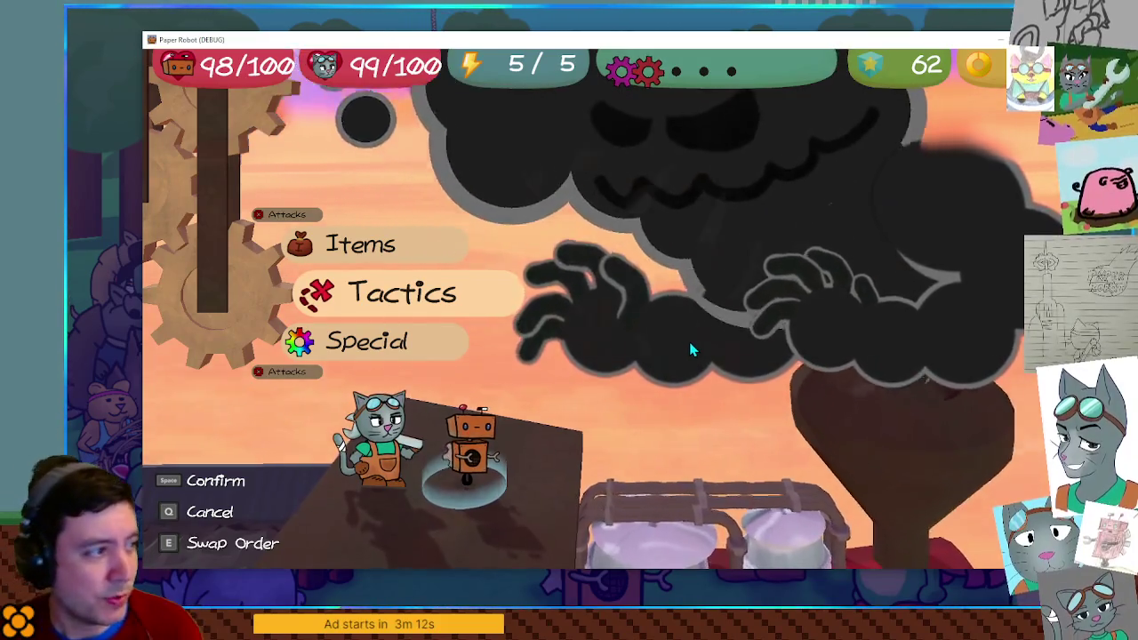
Have the robot attack the Train Boss with Spring Fling
key(Down)
key(Down)
key(space)
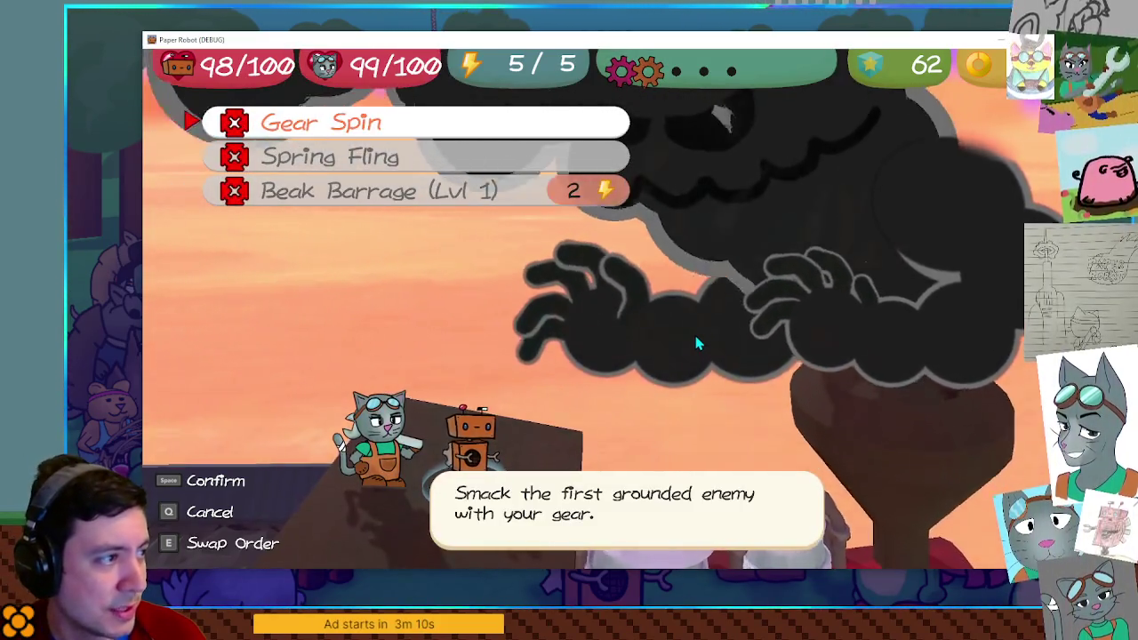
key(Down)
key(space)
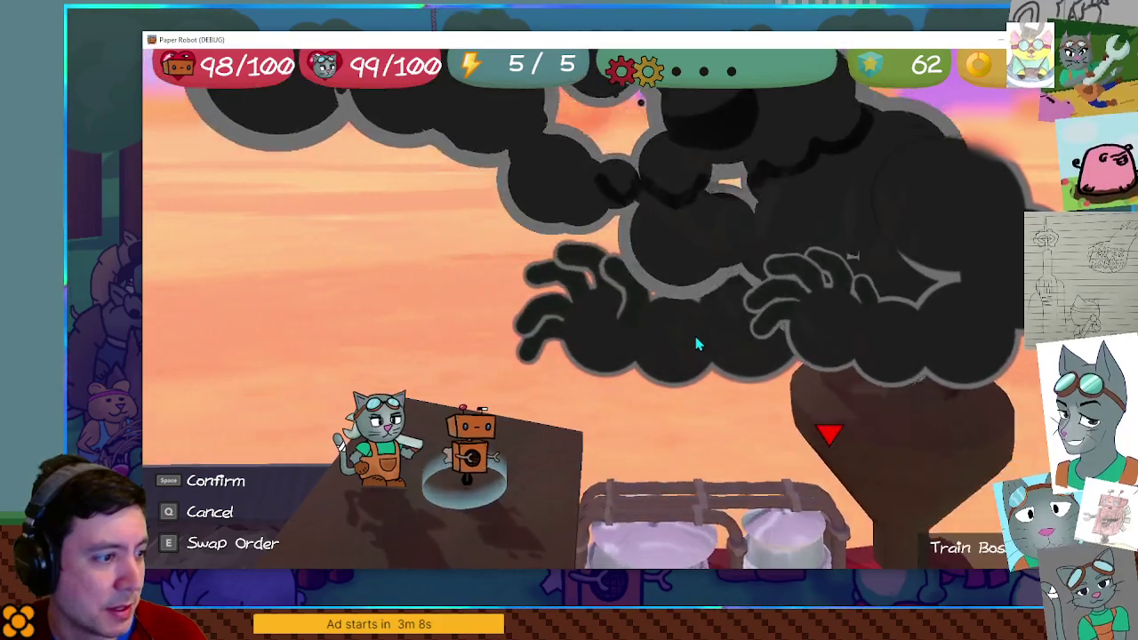
key(space)
key(space)
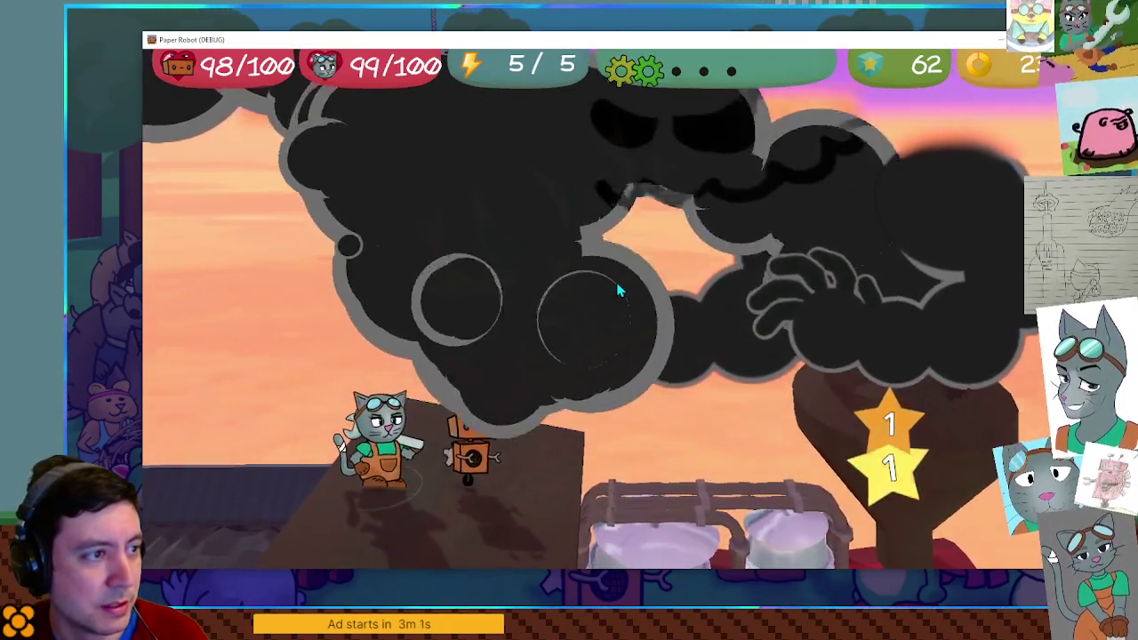
Have the cat strike with a well-timed Spanner attack
key(Down)
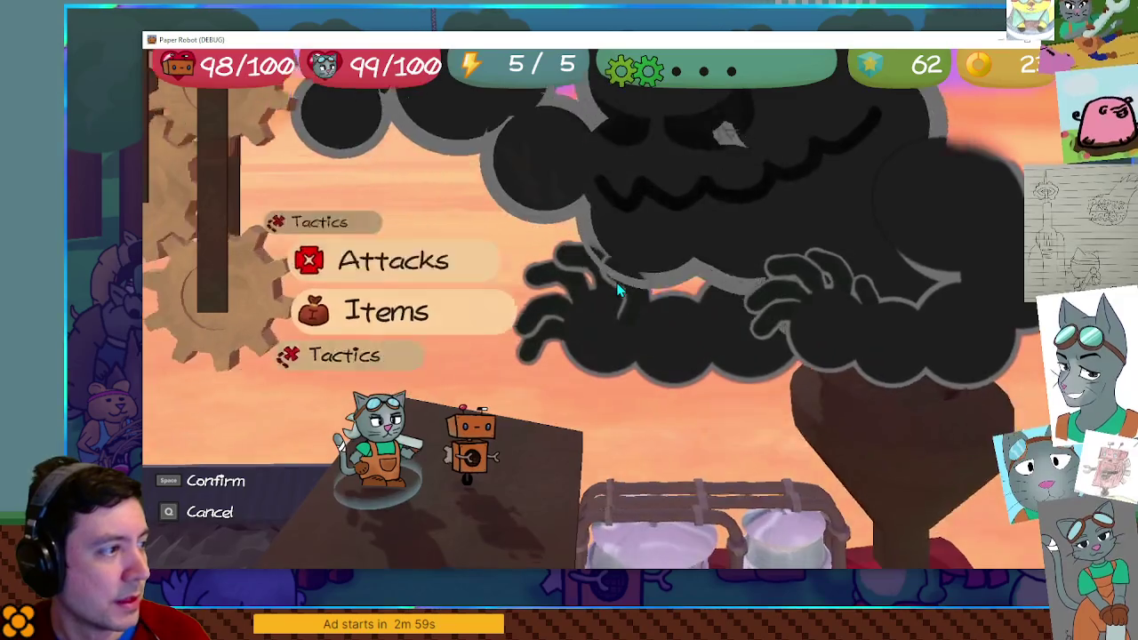
key(space)
key(space)
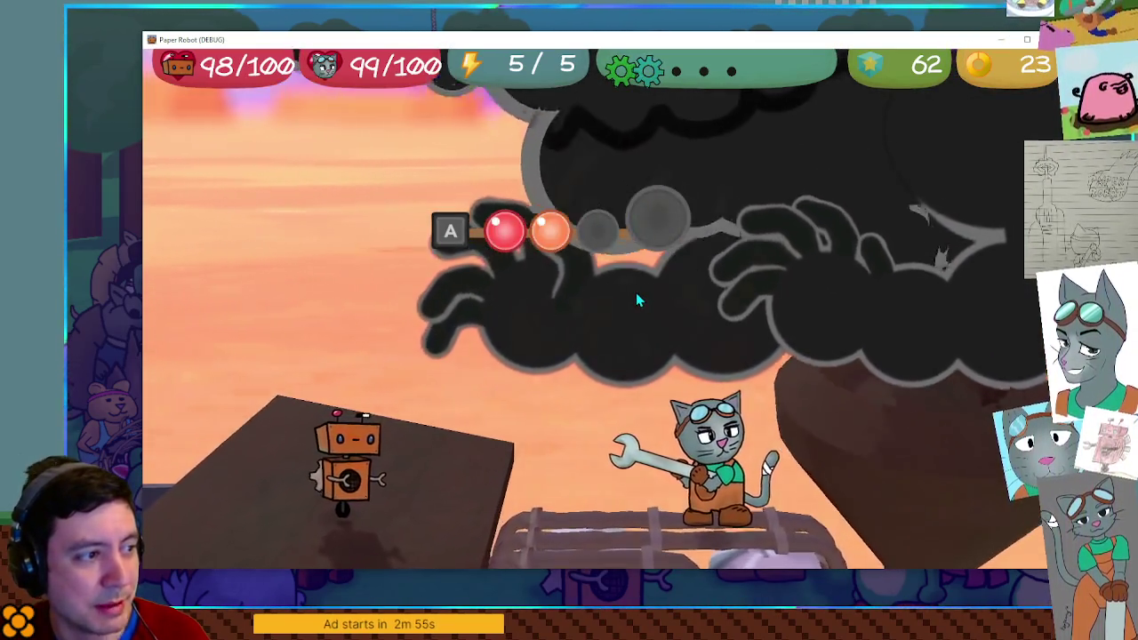
key(space)
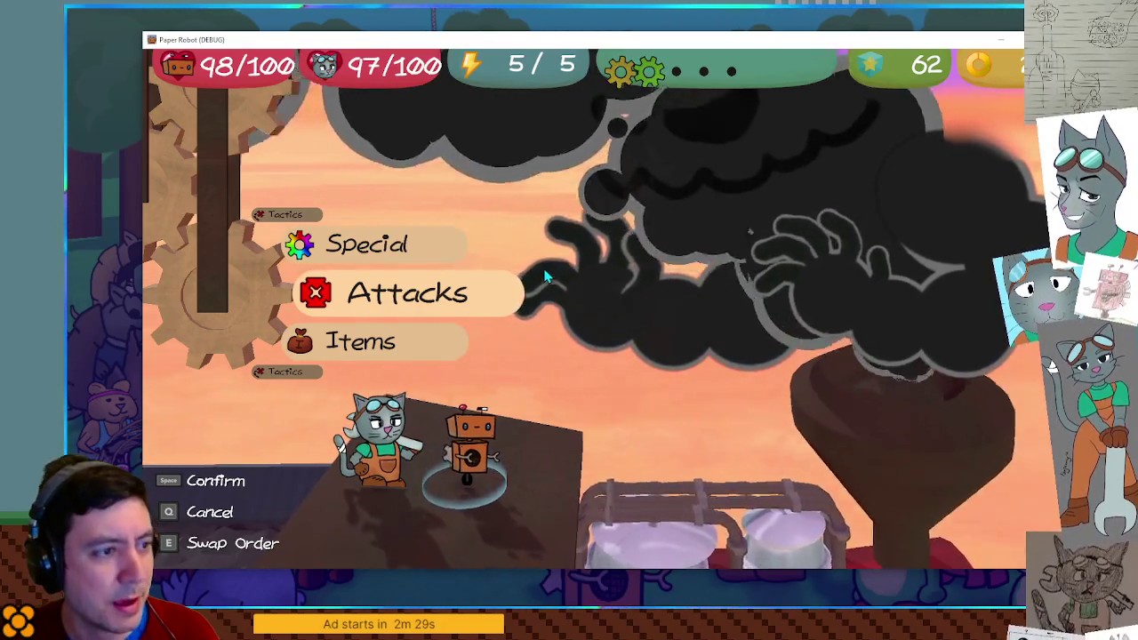
Hit the Train Boss with a timed Gear Spin for 2 damage, then send the cat's Spanner
key(space)
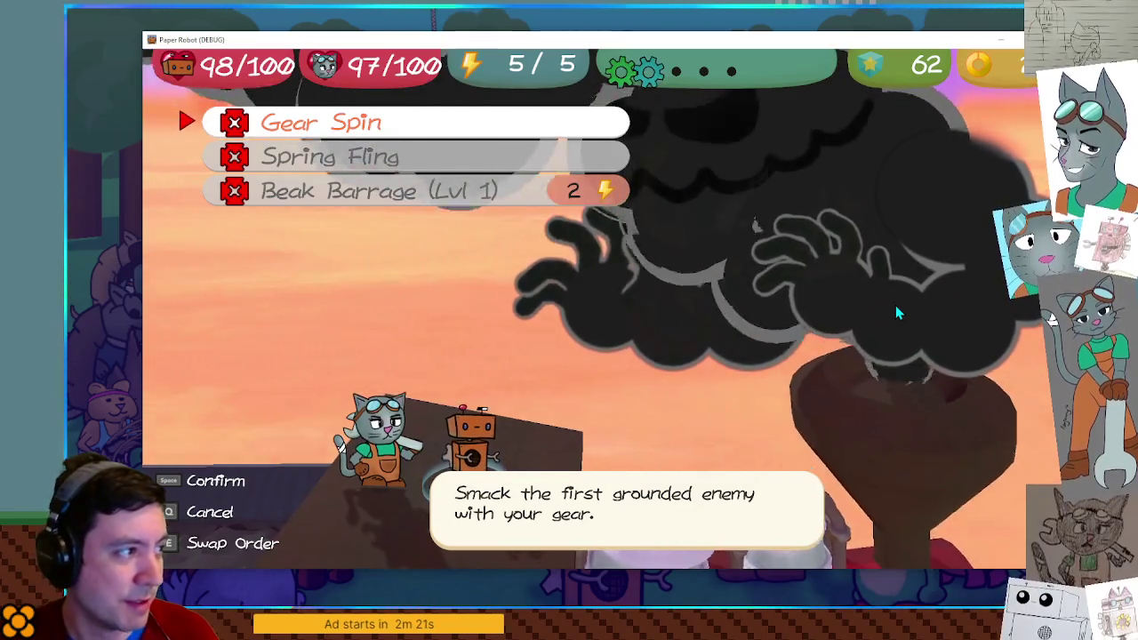
key(space)
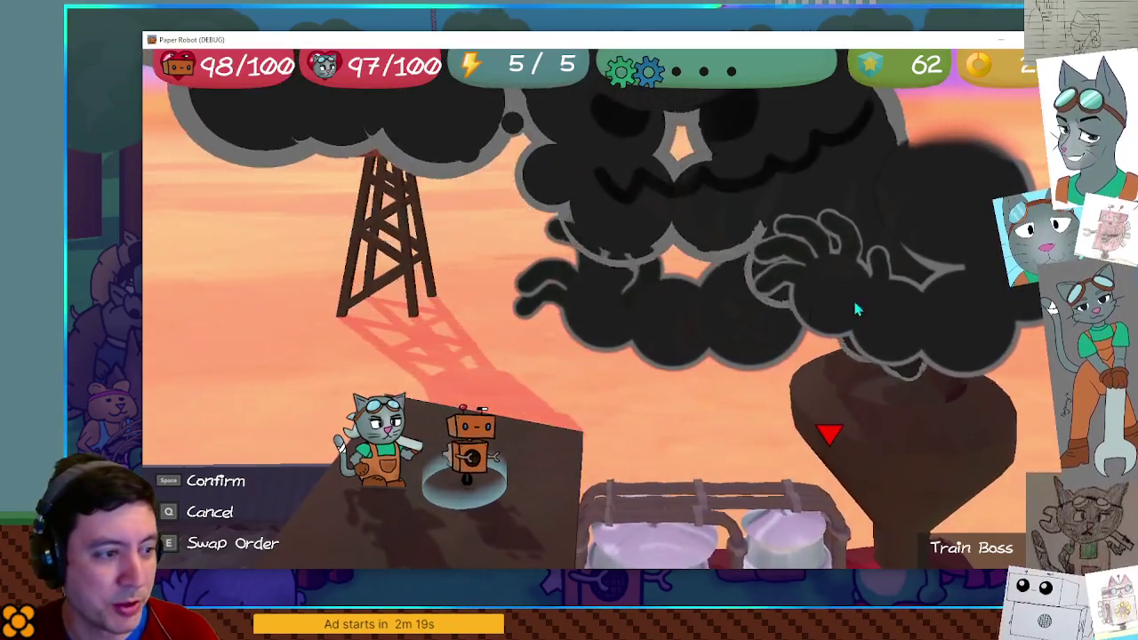
key(space)
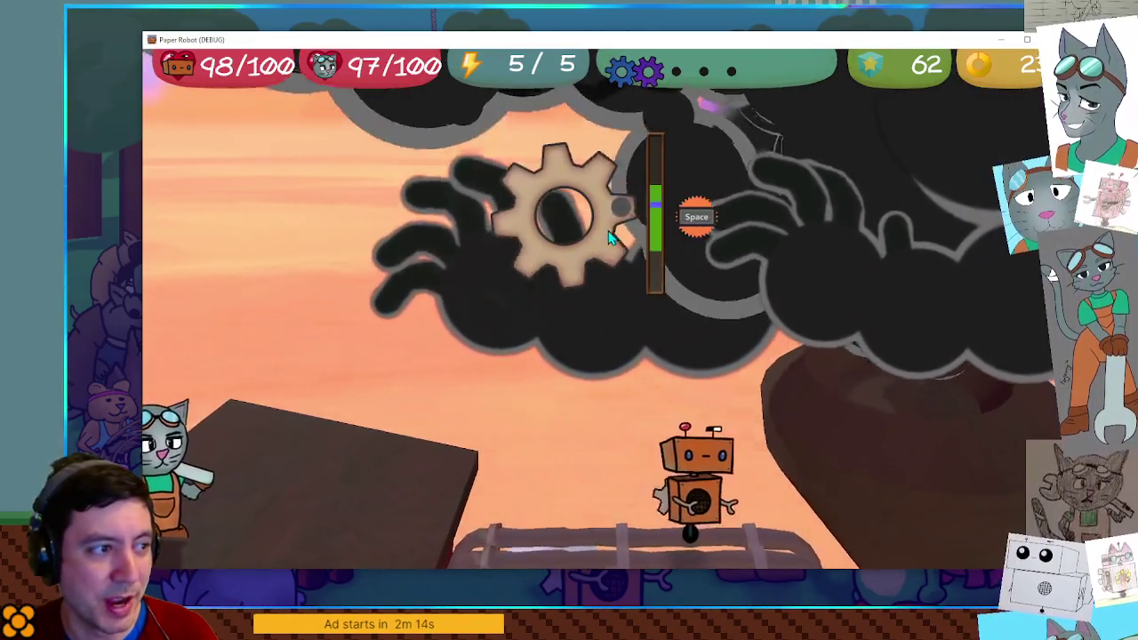
key(space)
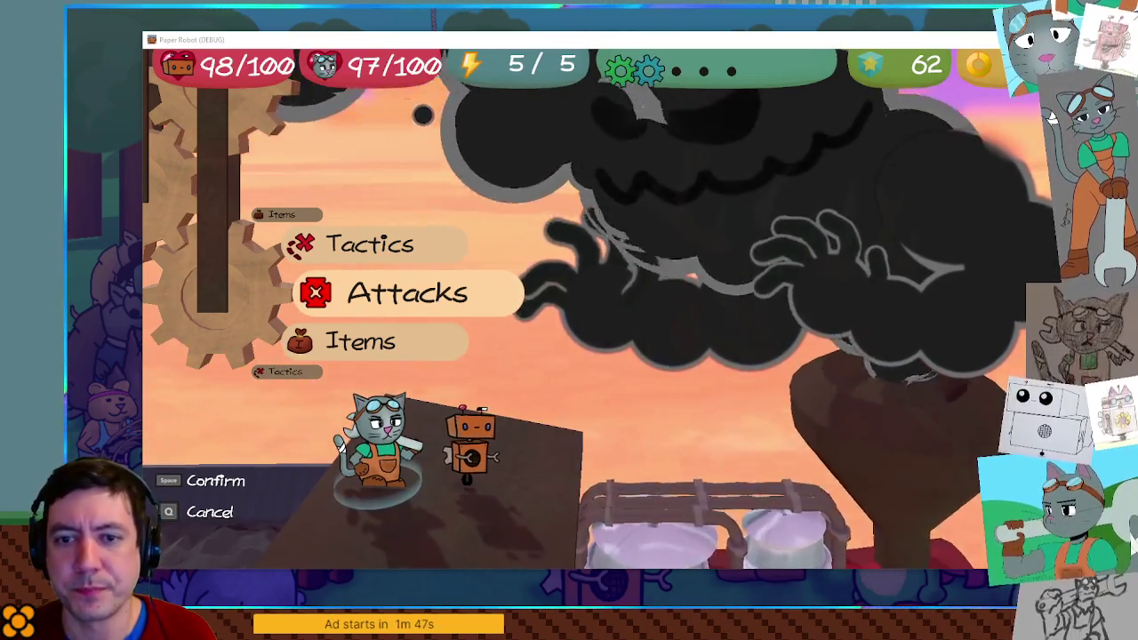
key(space)
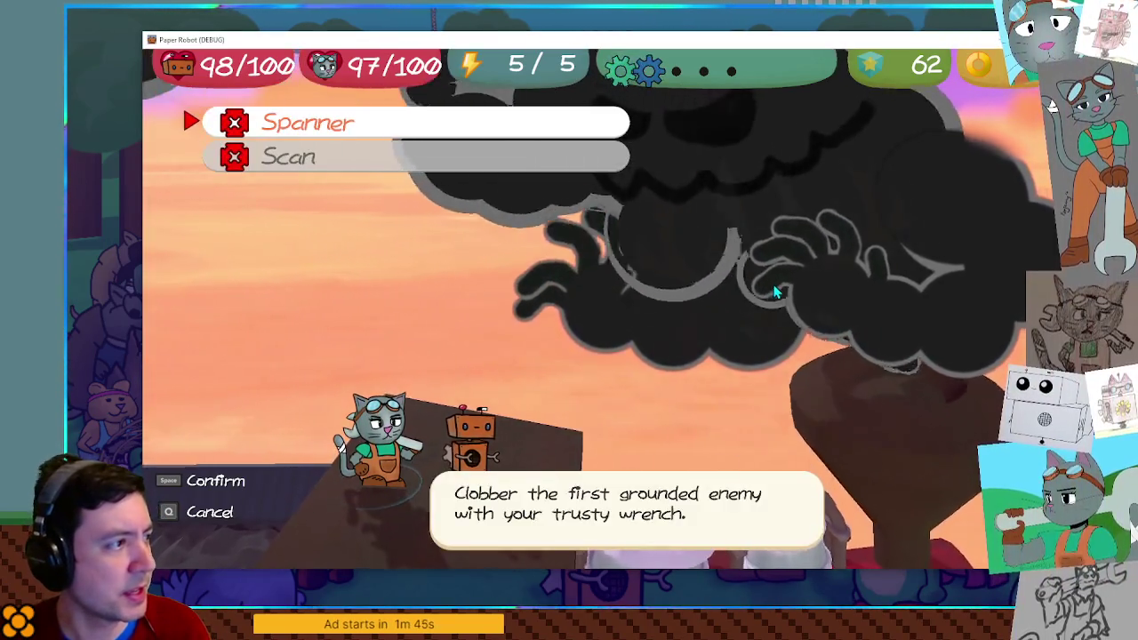
key(space)
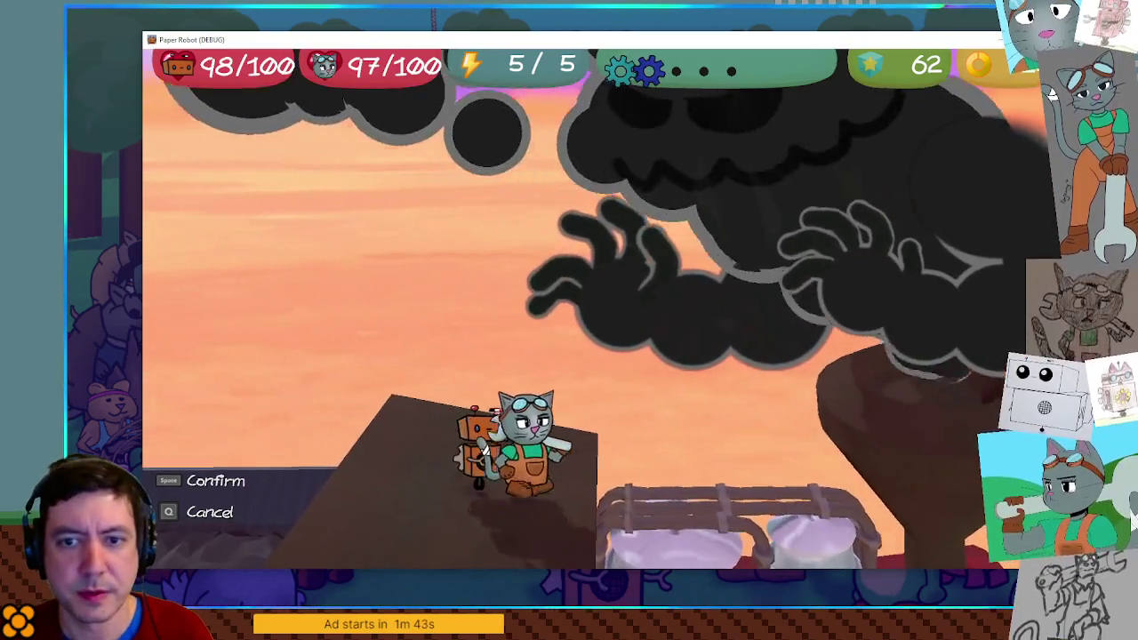
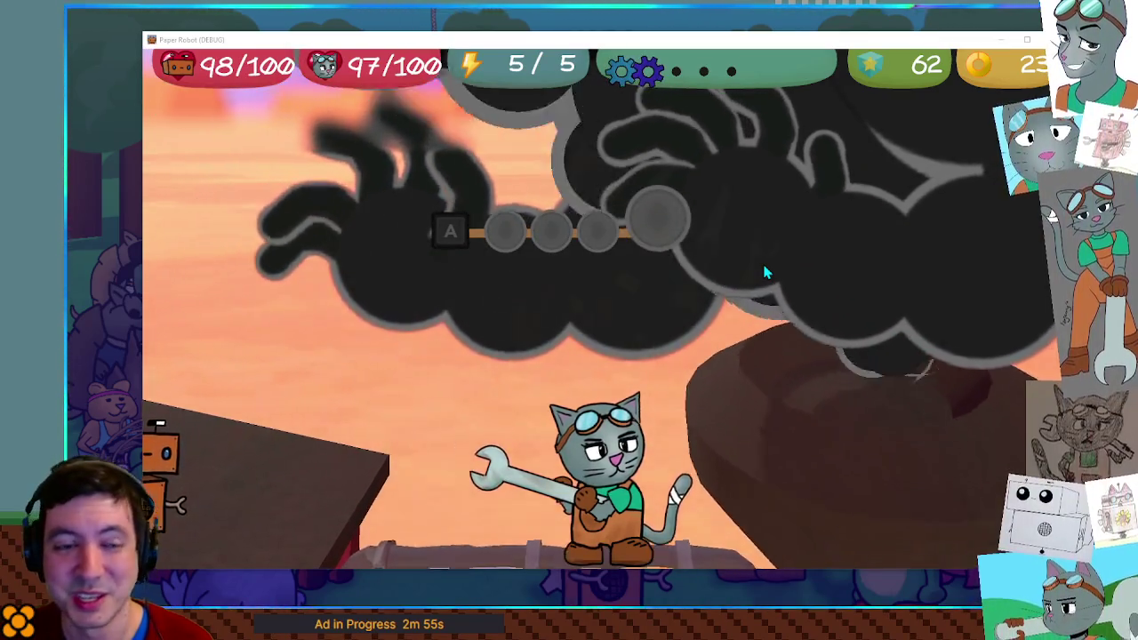
Quit the Paper Robot debug battle with F8 to get back to the Godot editor
key(F8)
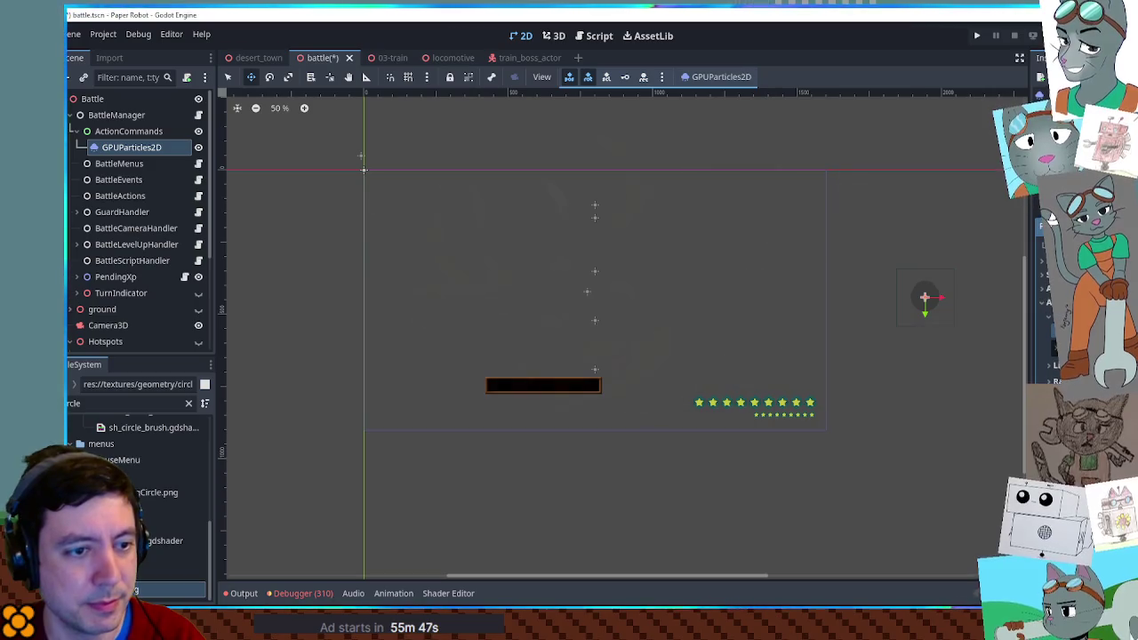
Move the GPUParticles2D smoke emitter down-right beside the battle area, then nudge it slightly up-left
mouse_move(924, 298)
mouse_down()
mouse_move(934, 358)
mouse_move(947, 337)
mouse_up()
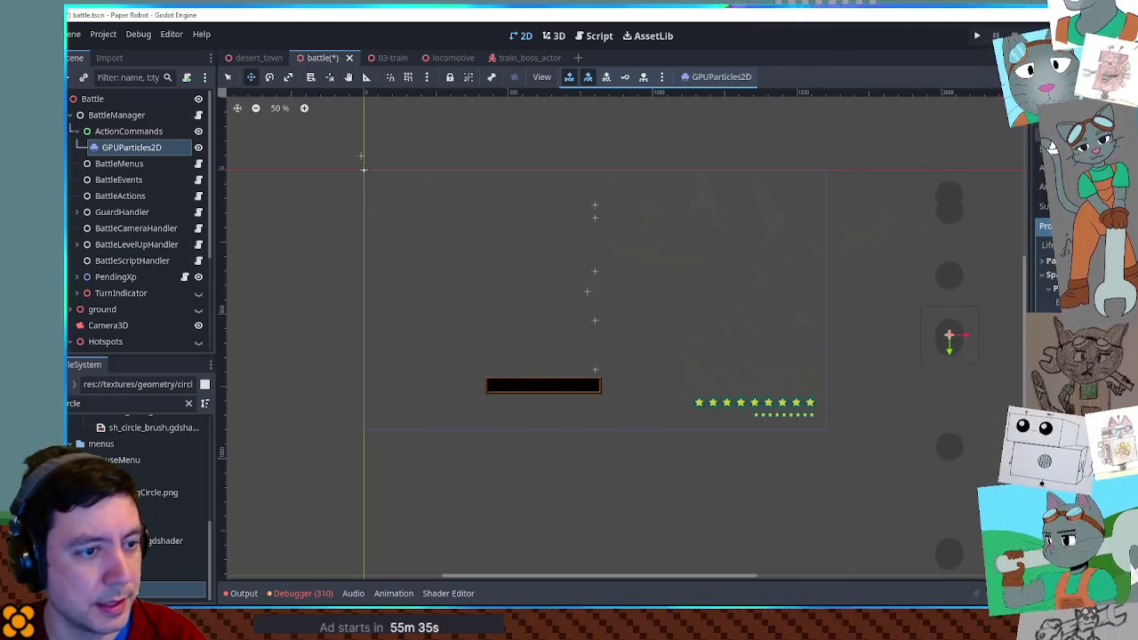
scroll(982, 402, down, 4)
drag(983, 385, 883, 370)
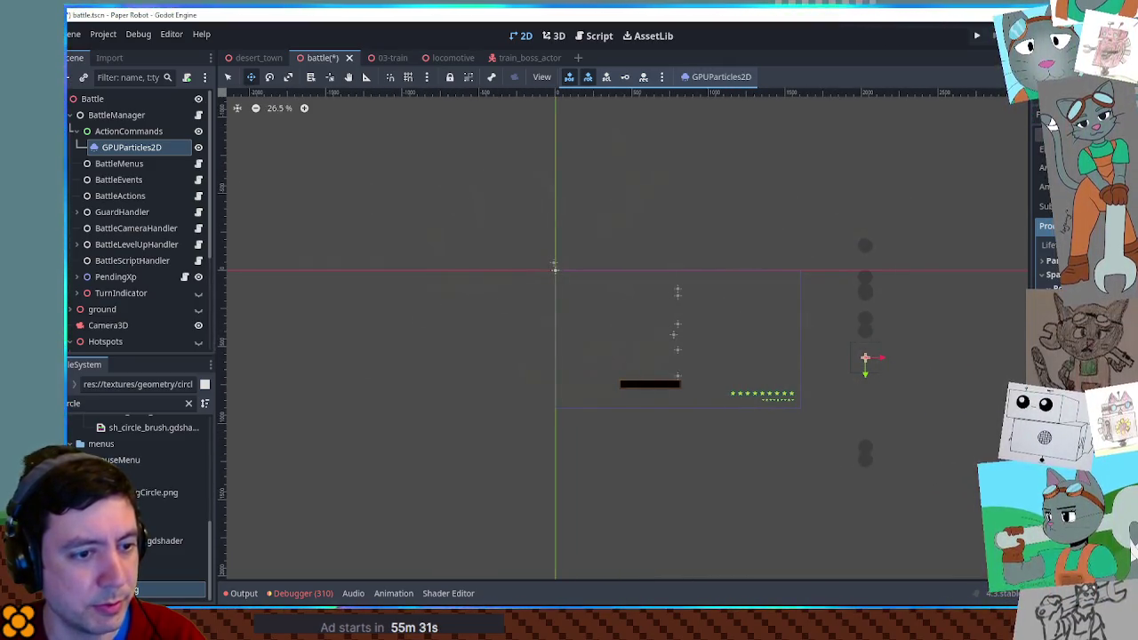
drag(883, 365, 873, 346)
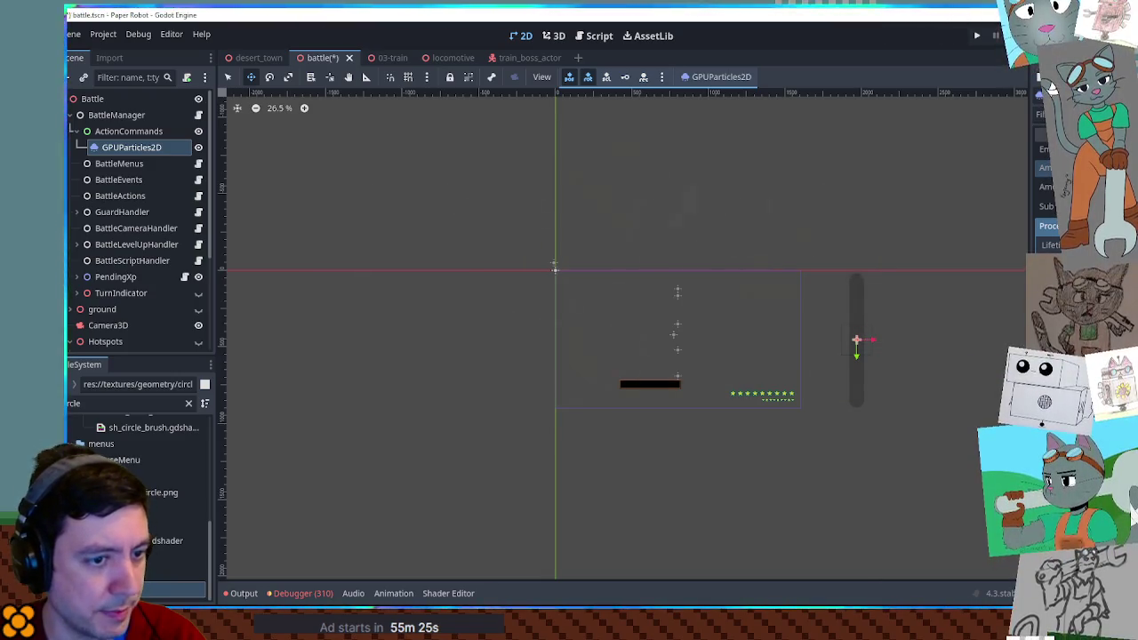
Zoom the 2D view to 44.5% and drag the smoke emitter to the left
scroll(966, 400, up, 3)
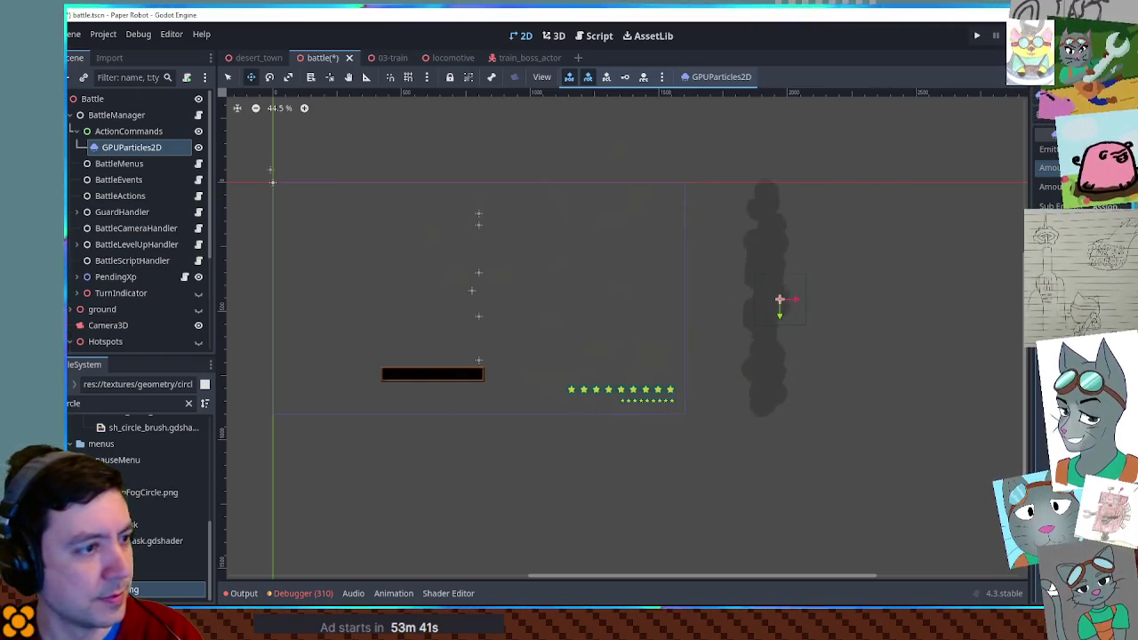
drag(743, 306, 672, 307)
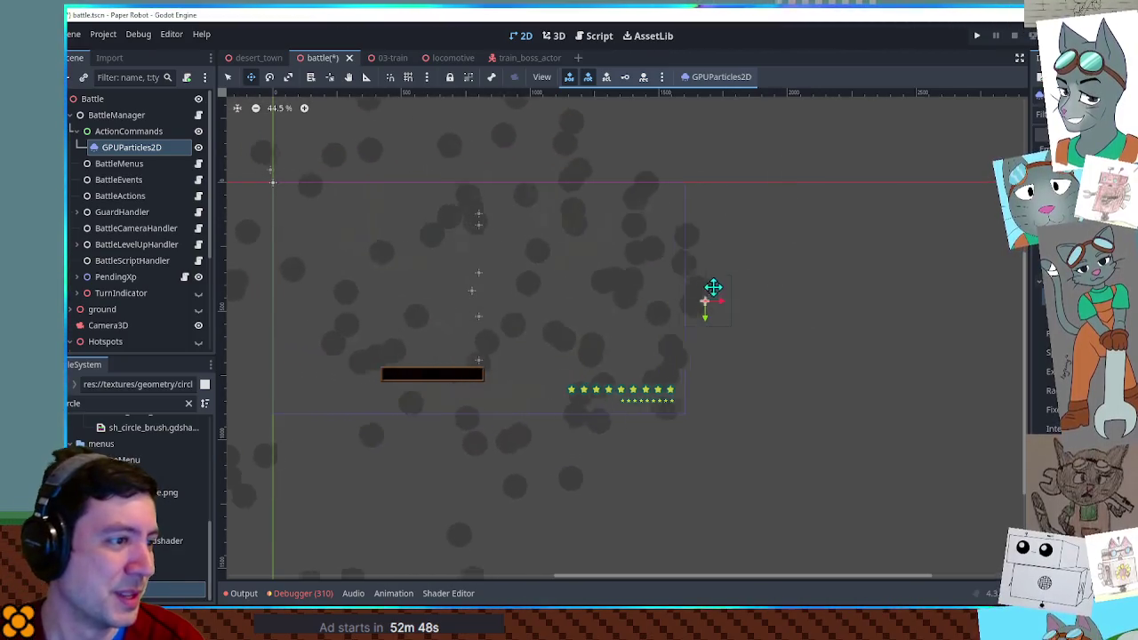
Nudge the smoke emitter slightly and expand its Process Material settings in the Inspector
drag(712, 285, 718, 304)
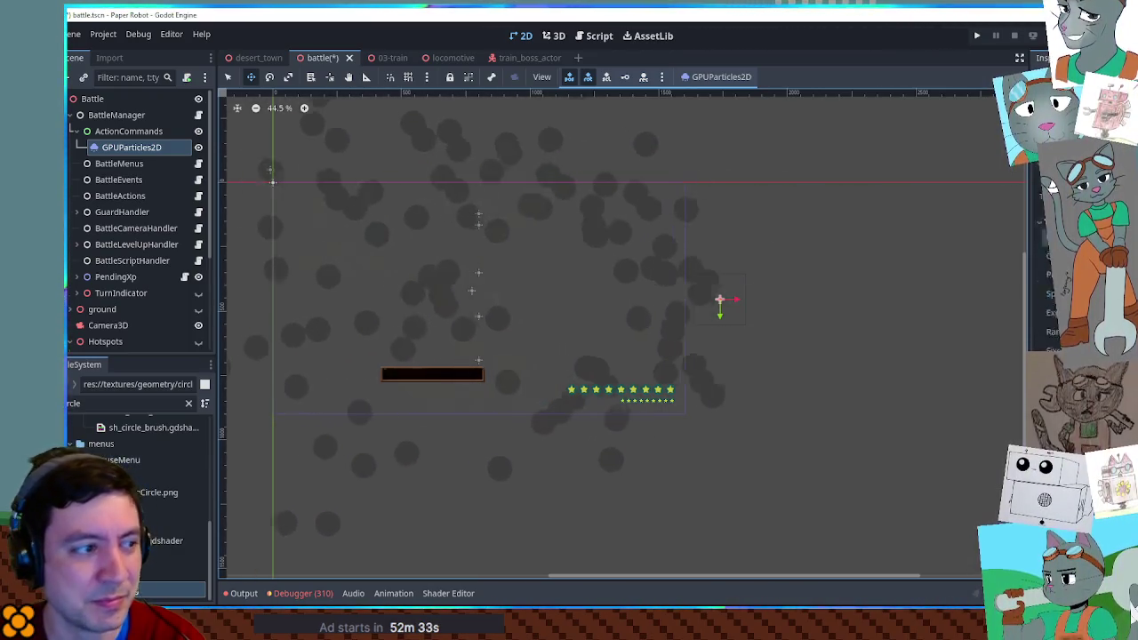
mouse_move(1044, 256)
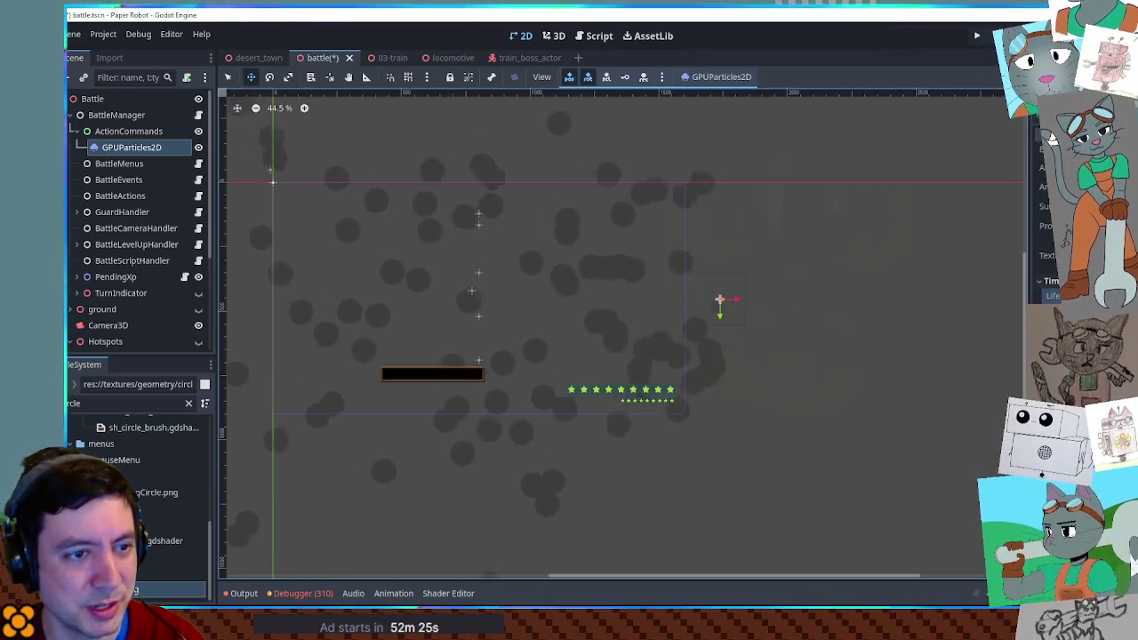
click(1046, 226)
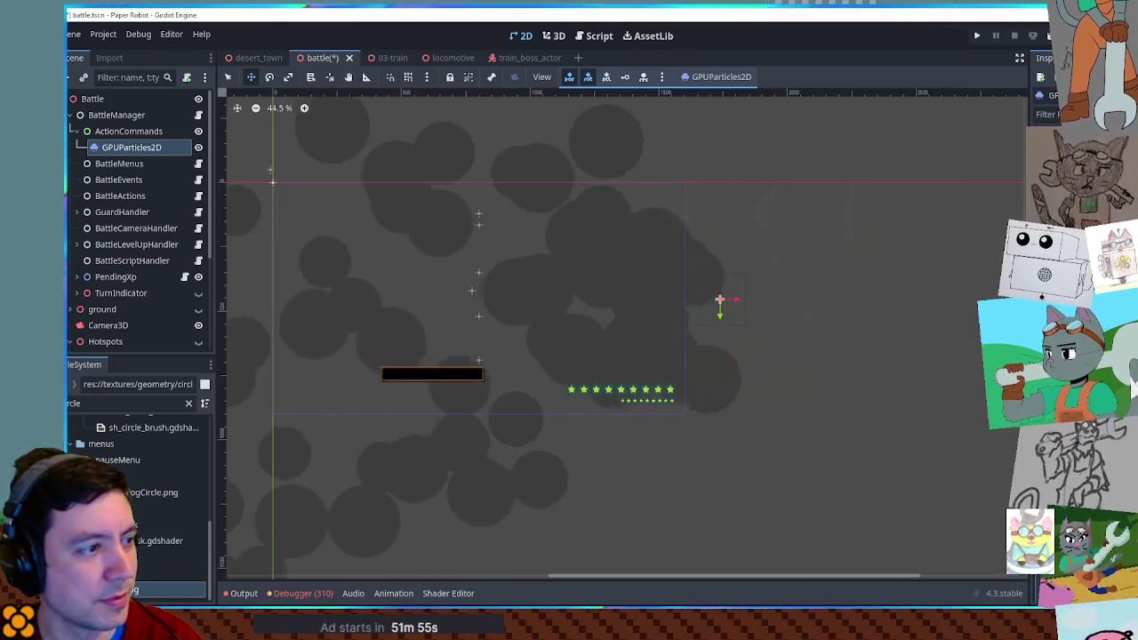
Shift the smoke emitter right, save battle.tscn, and run the game with F5
drag(702, 308, 760, 307)
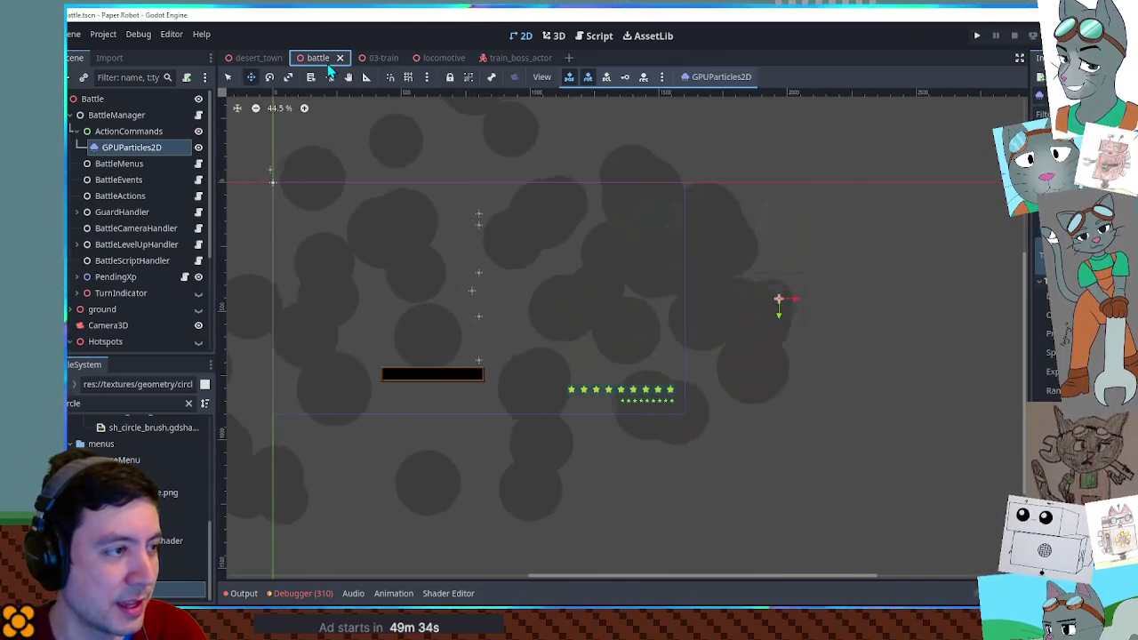
key(ctrl+s)
key(F5)
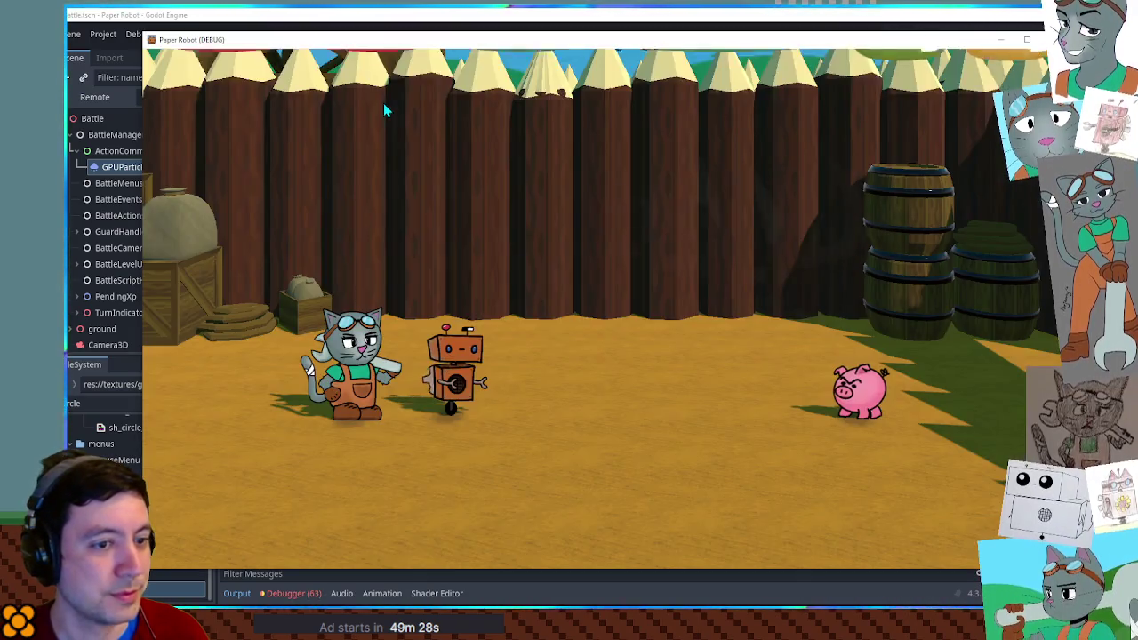
Start a custom battle against TrainBoss on the 03-train battle set from the F1 debug tools
key(F1)
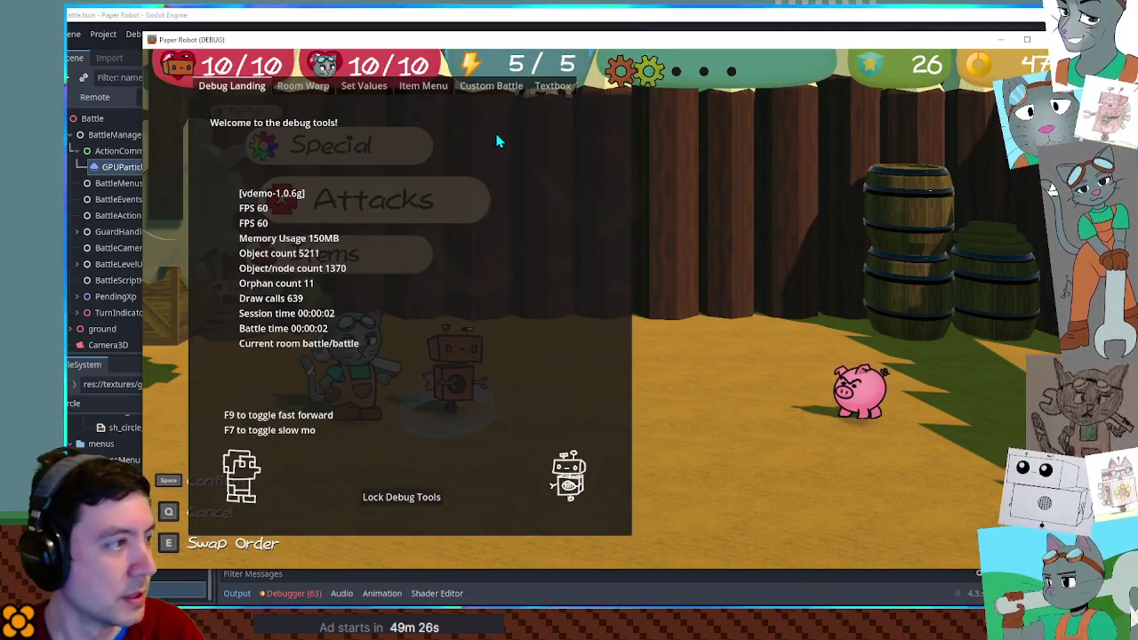
click(475, 89)
click(305, 144)
scroll(308, 542, down, 3)
click(308, 549)
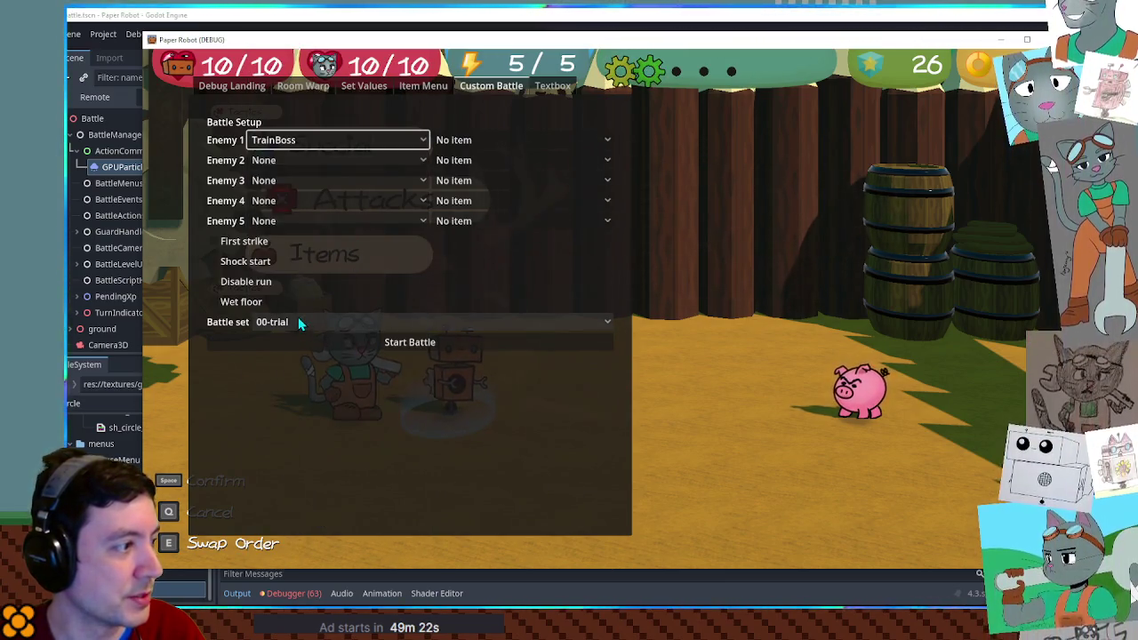
click(299, 323)
click(320, 560)
click(362, 343)
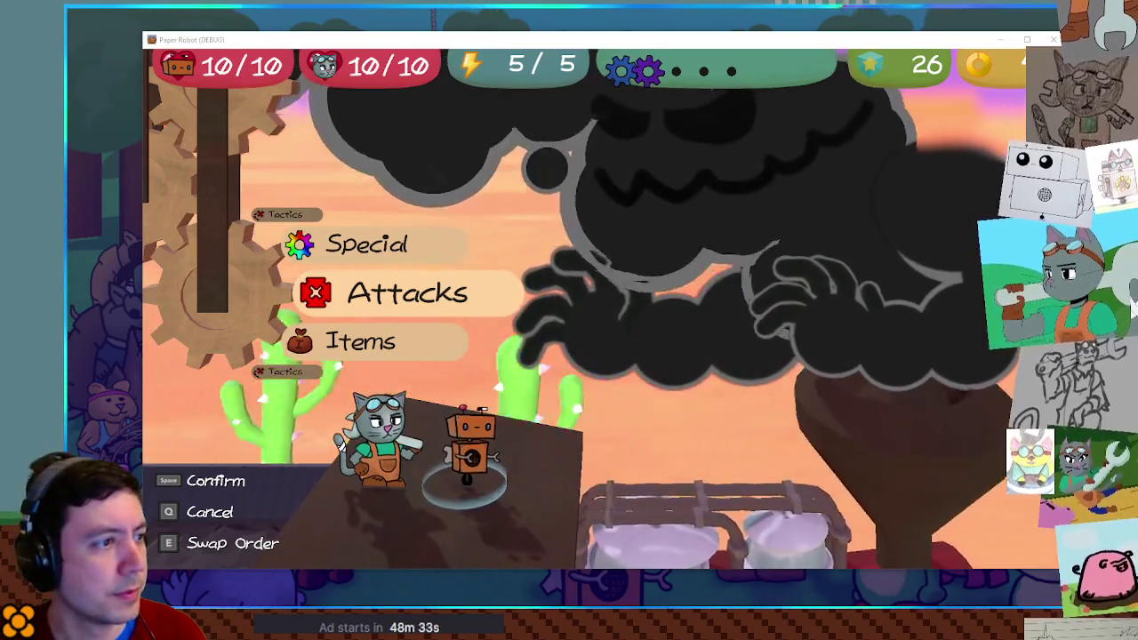
Hit the Train Boss with the robot's Gear Spin using a timed action command, then open the cat's attacks
key(space)
key(space)
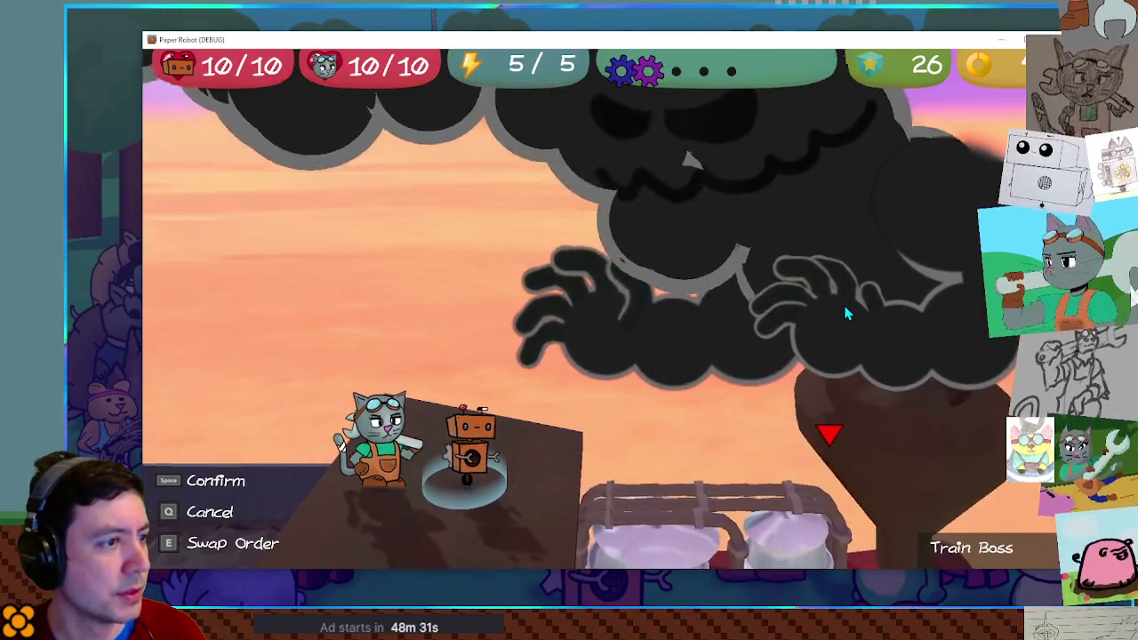
key(space)
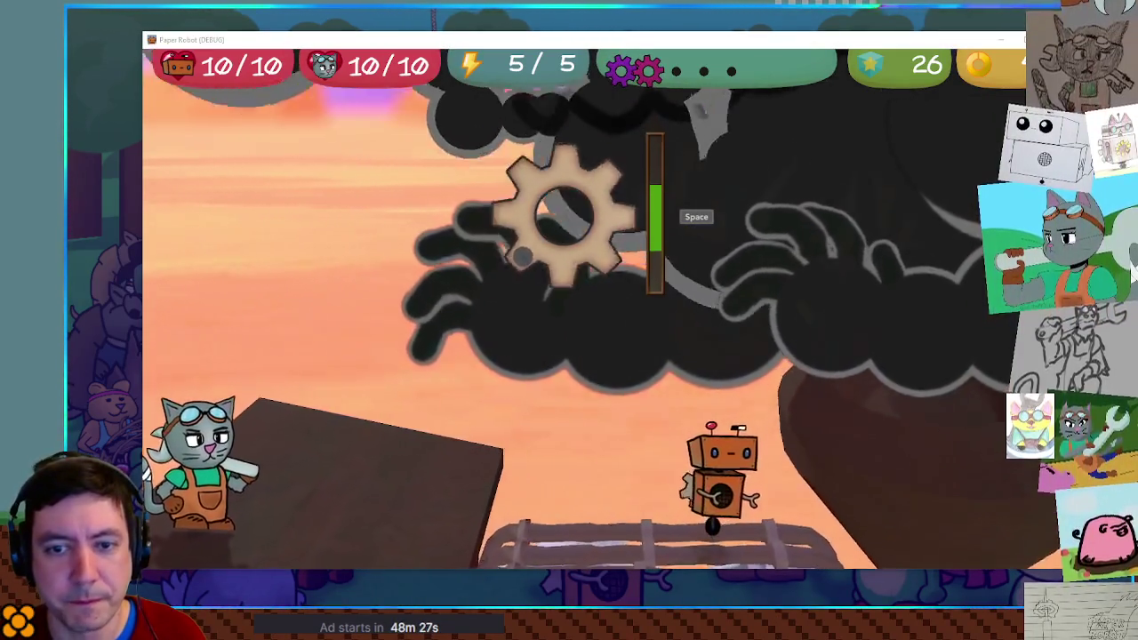
key(space)
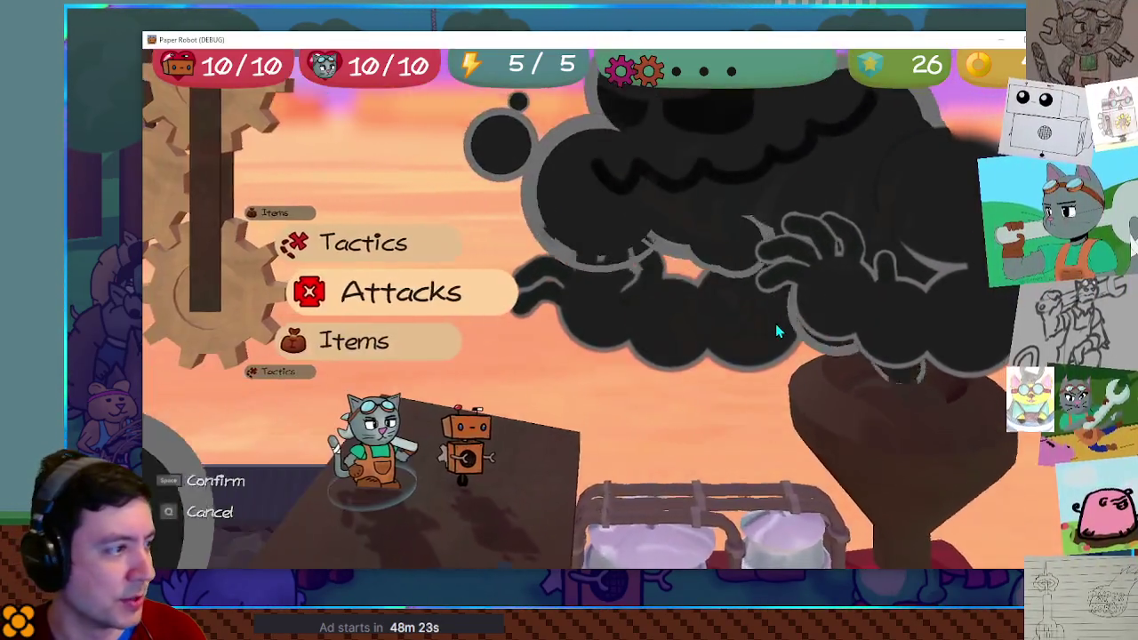
key(space)
key(space)
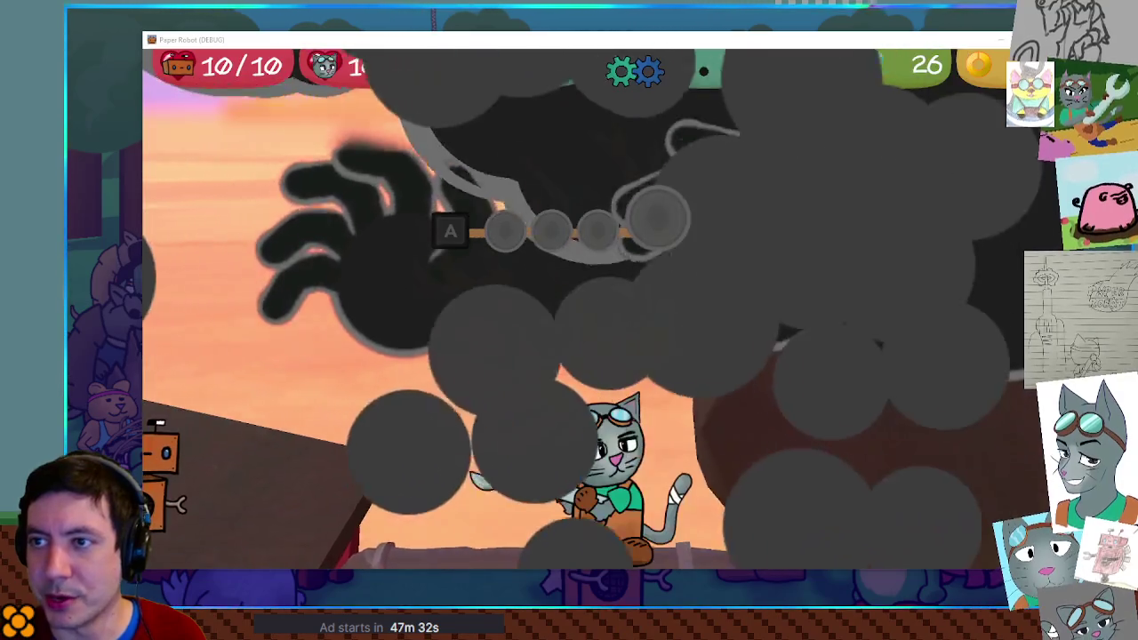
Switch from the running battle back to the Godot editor with Alt+Tab
key(alt+Tab)
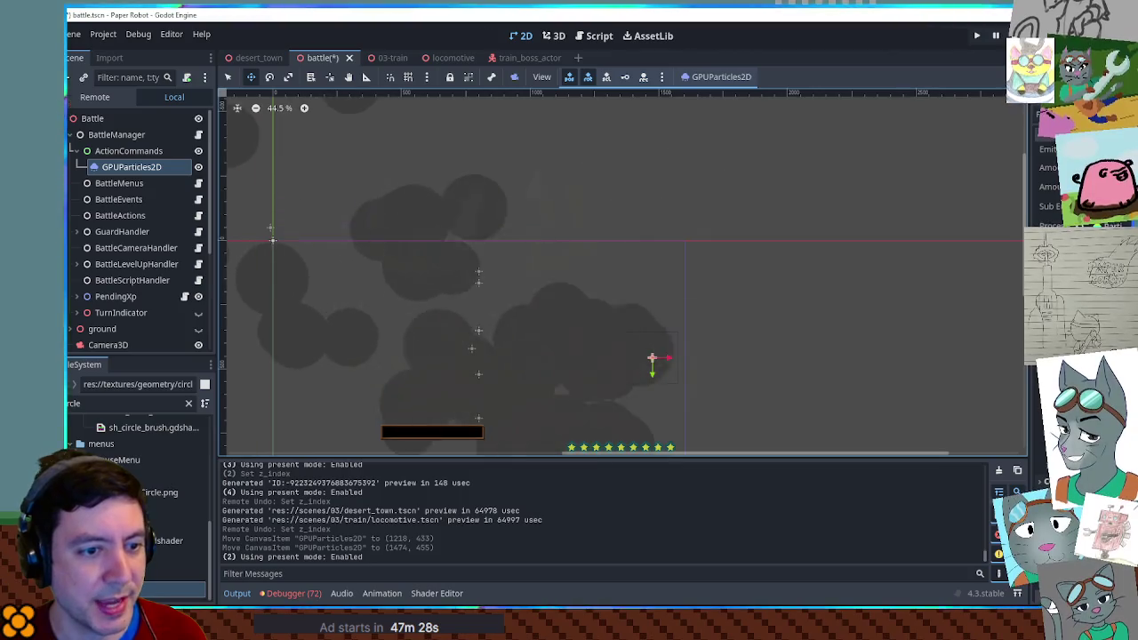
Switch back to the running Paper Robot (DEBUG) window with Alt+Tab
key(alt+Tab)
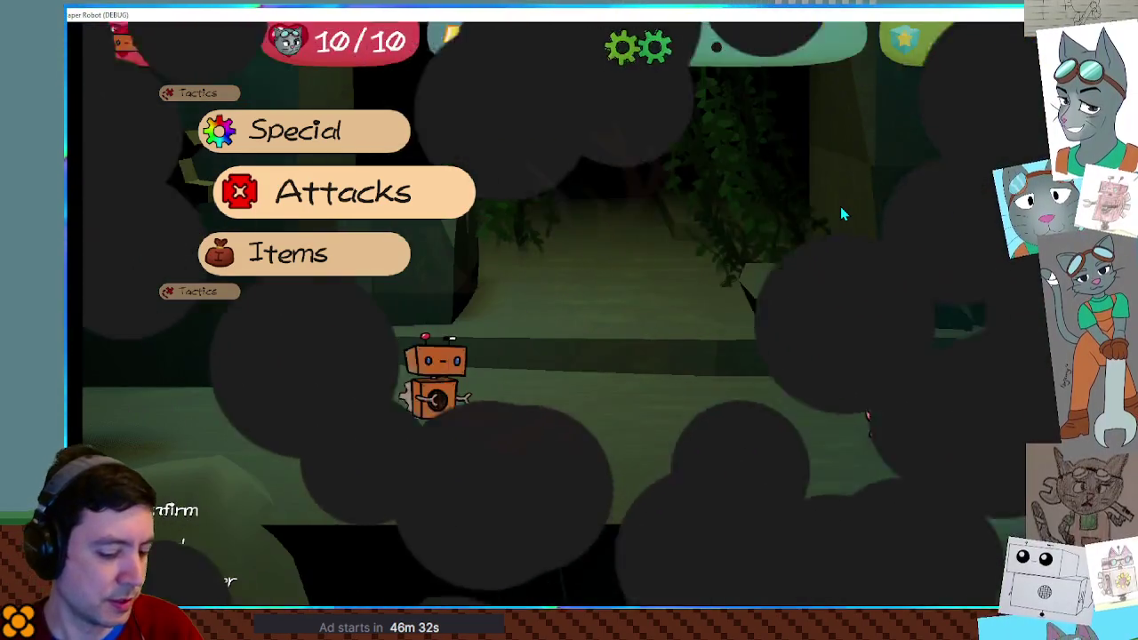
Open the Debug Tools overlay with F1 over the smoke-filled forest pig battle
key(F1)
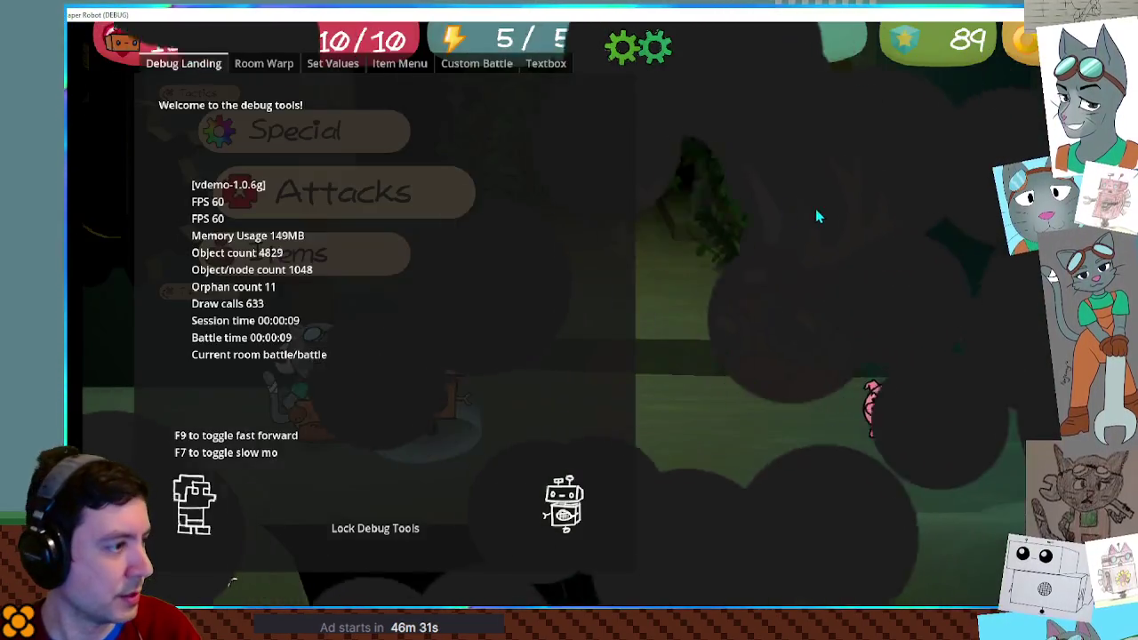
Start a custom battle with Enemy 1 set to TrainBoss on the 03-train battle set
click(476, 63)
click(236, 125)
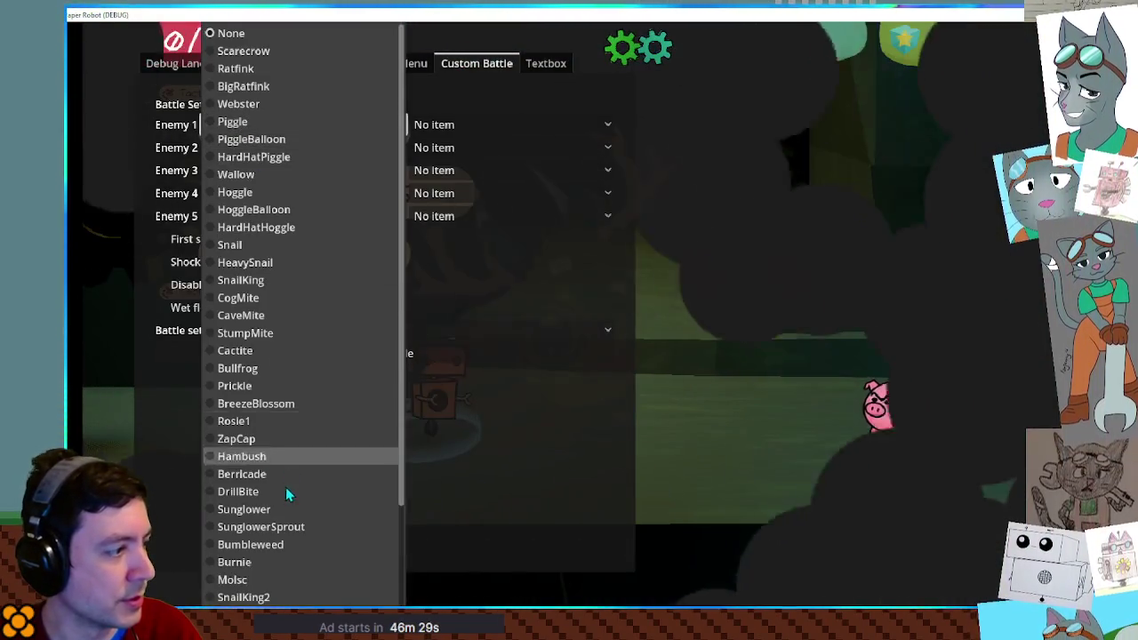
scroll(285, 479, down, 3)
click(276, 580)
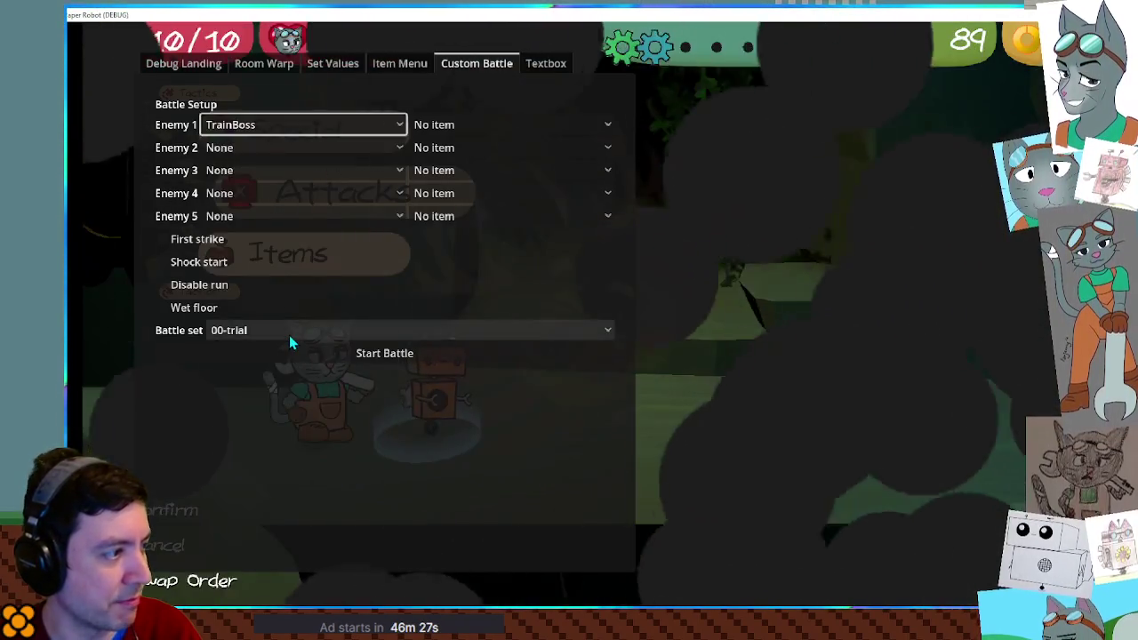
click(288, 333)
click(284, 599)
click(376, 359)
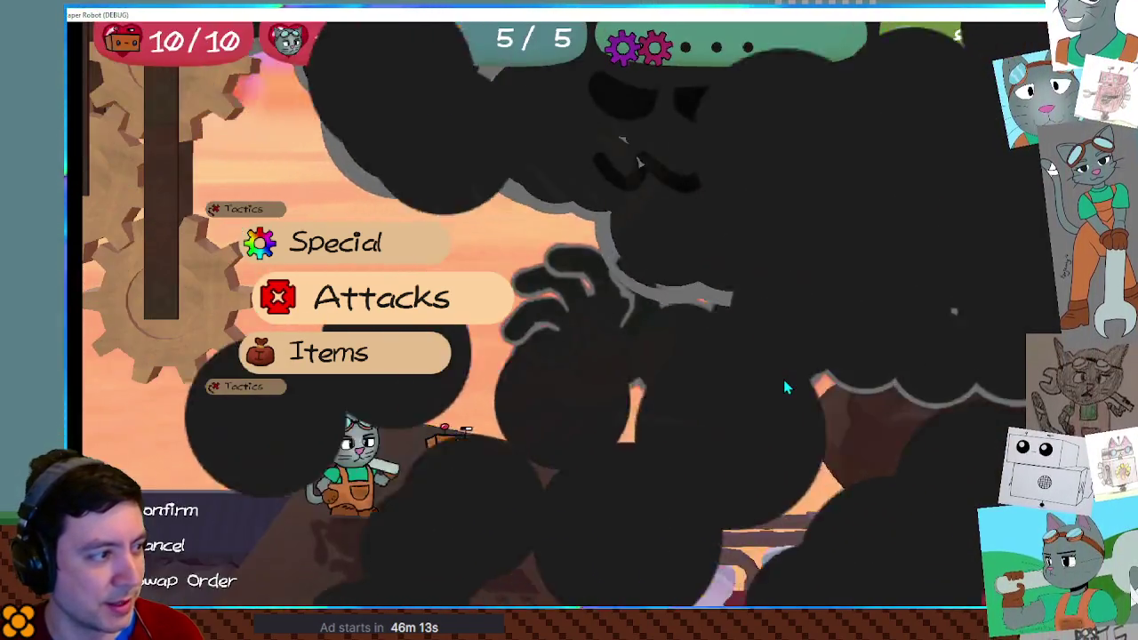
Attack with the robot's Spring Fling and the cat's wrench, then close the game with F8
key(Return)
key(Down)
key(Return)
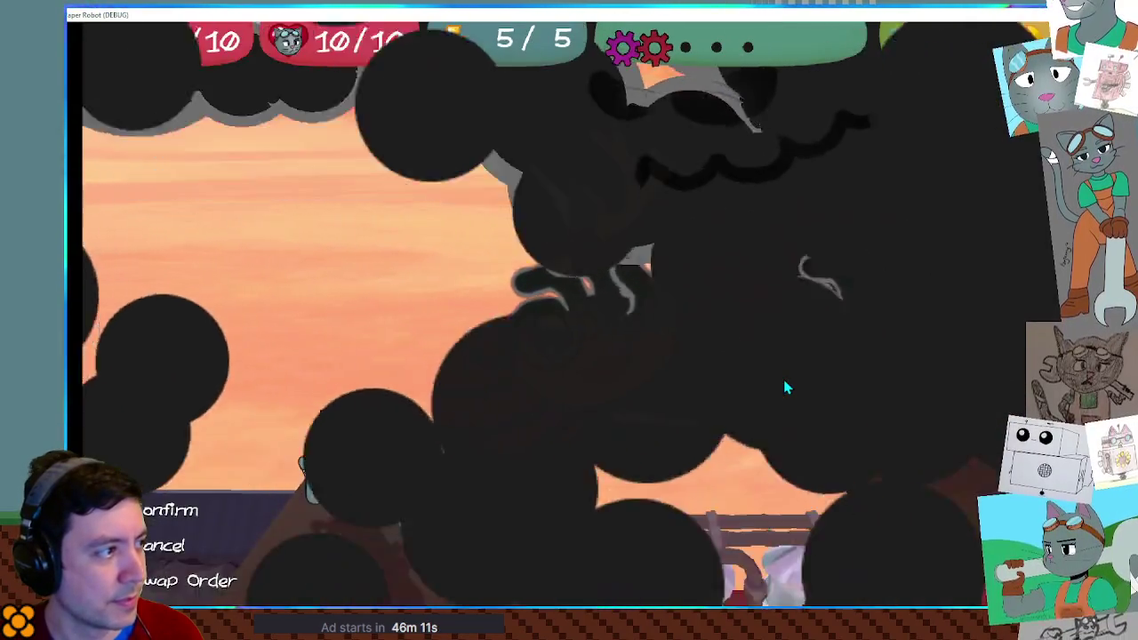
key(Return)
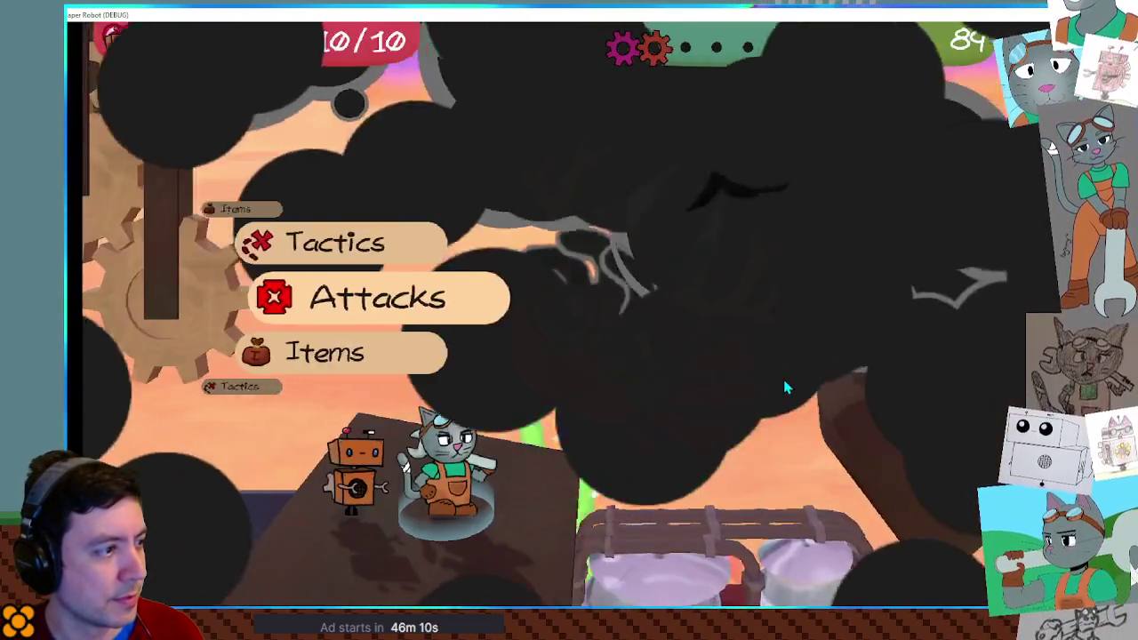
key(Return)
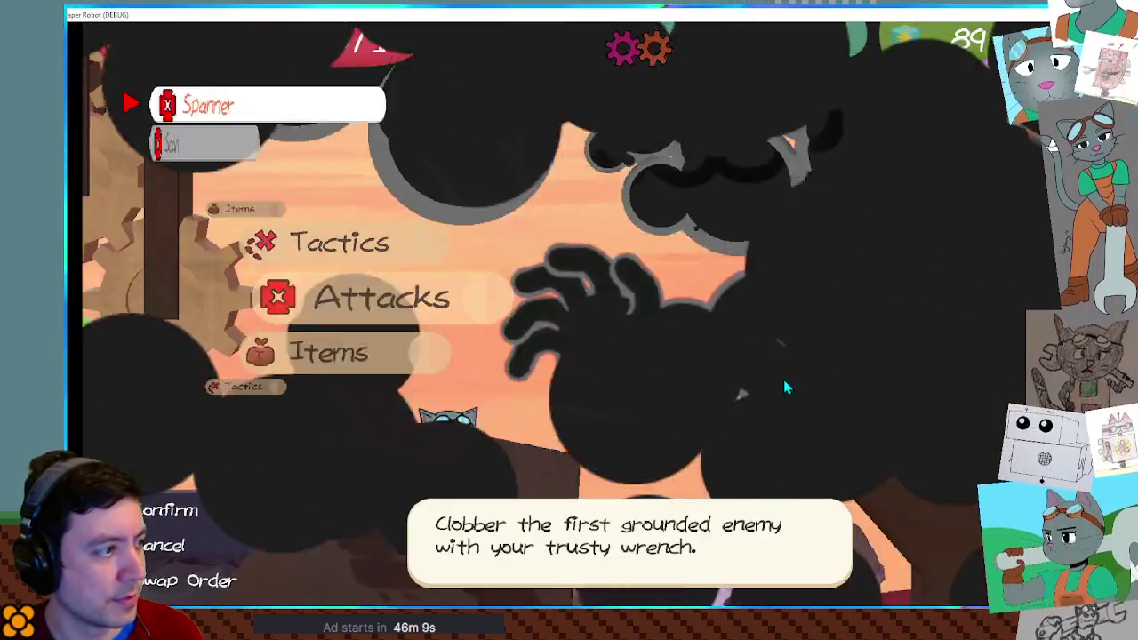
key(Return)
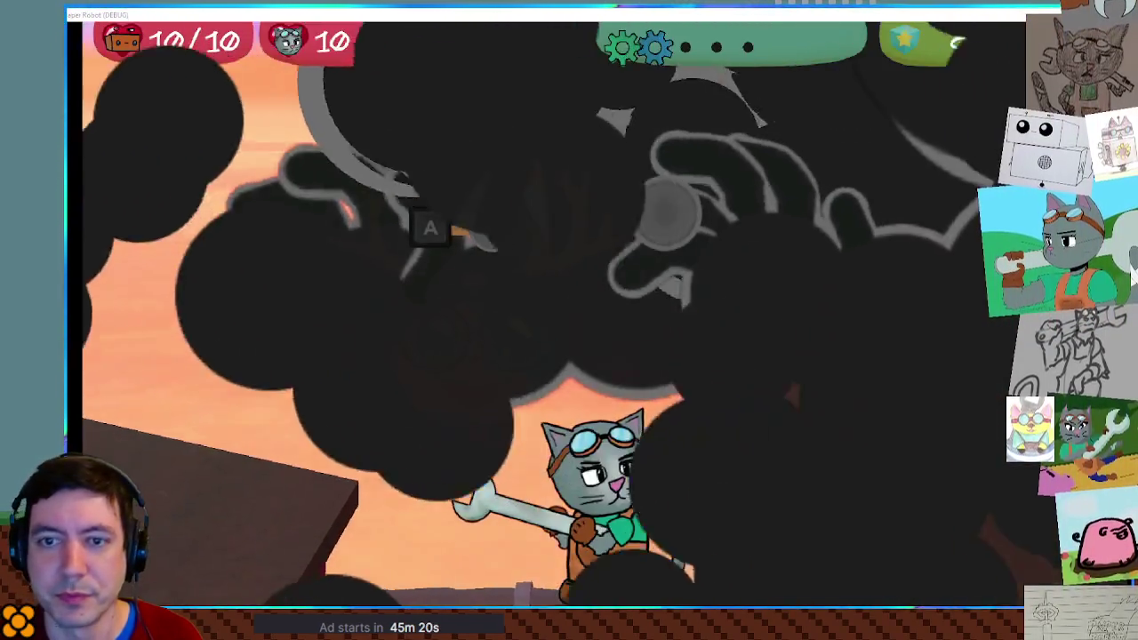
key(F8)
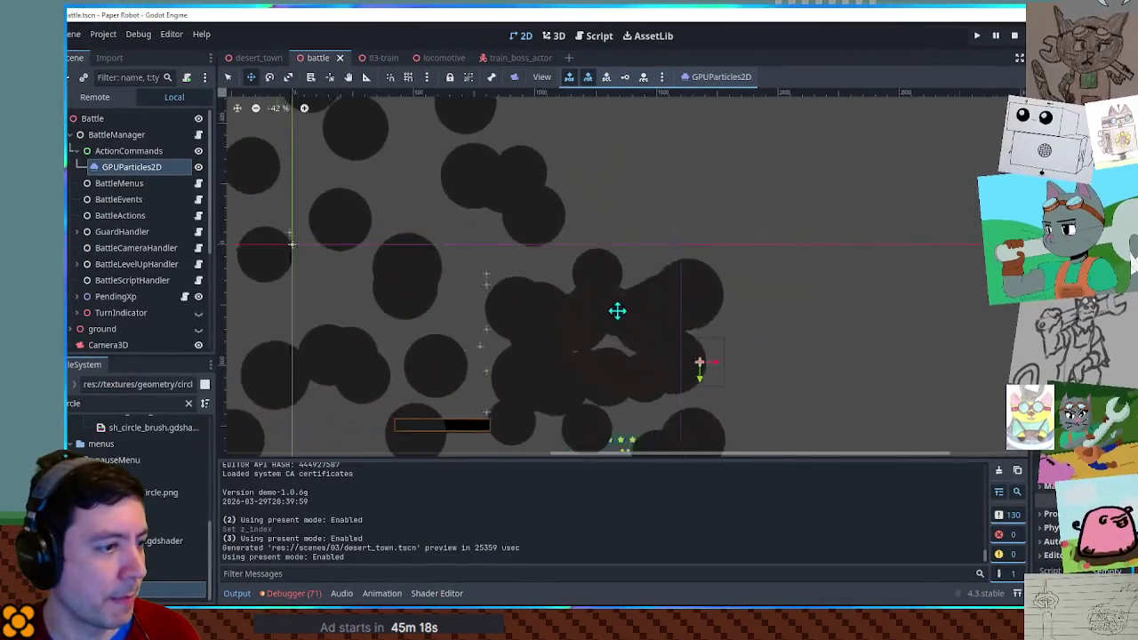
Filter the FileSystem by 'outl' and open 2D-outline-full.gdshader in the Shader Editor
scroll(614, 310, down, 1)
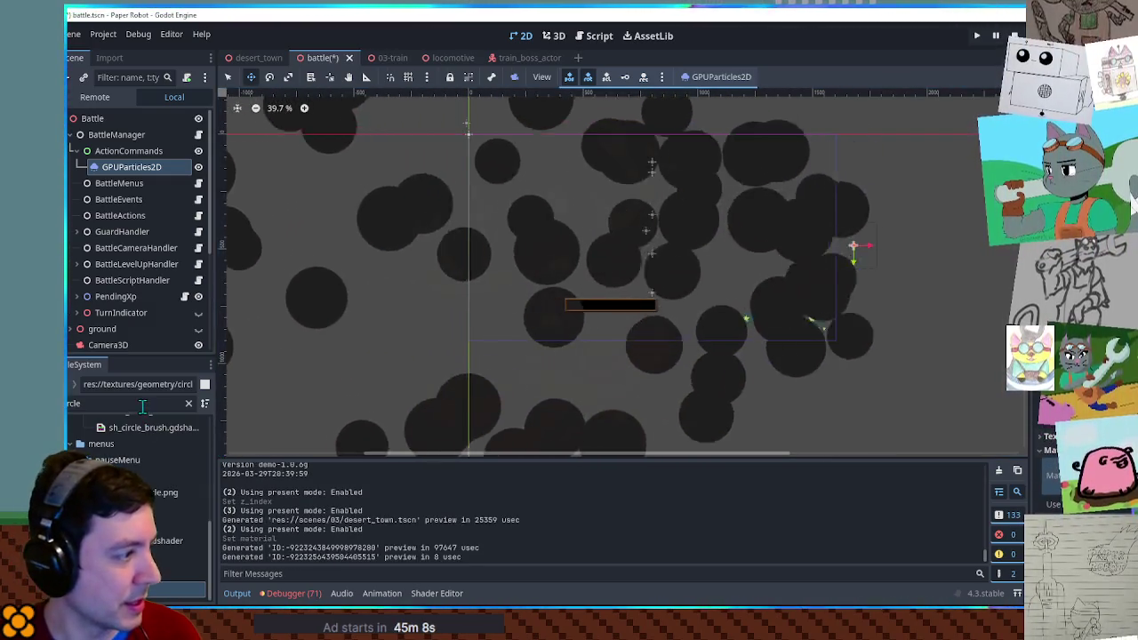
key(ctrl+a)
text(outl)
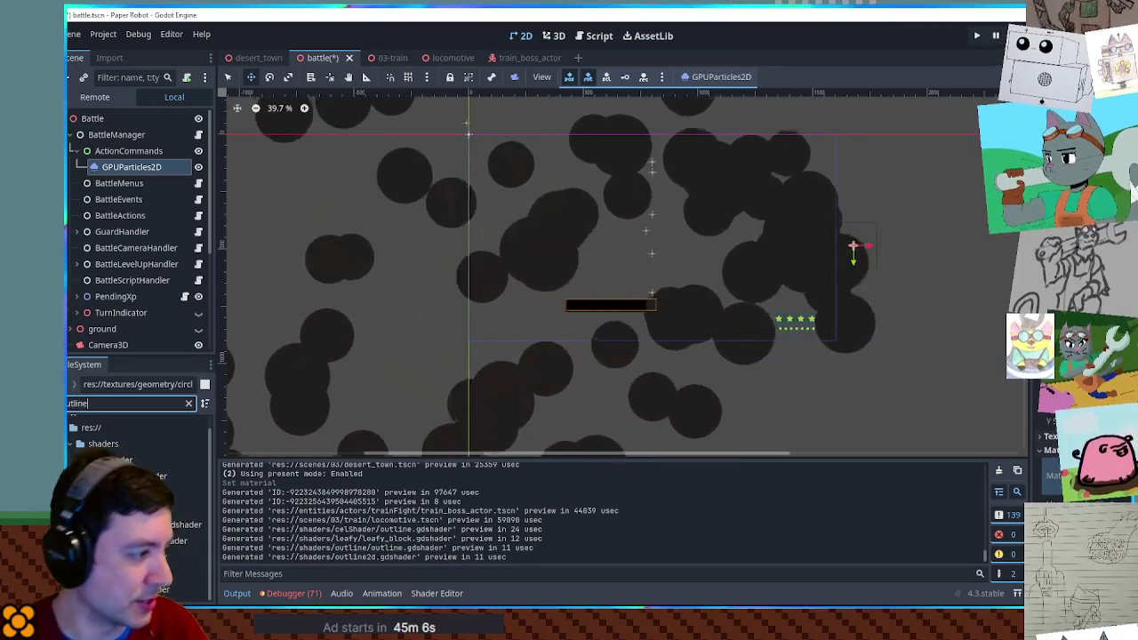
key(Return)
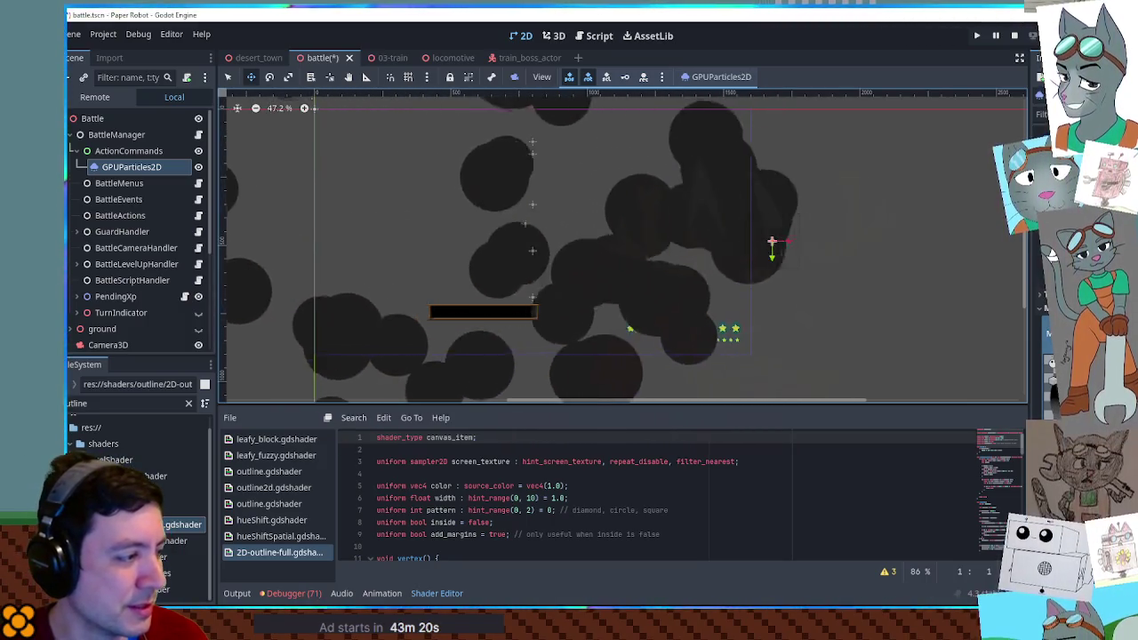
Read outline.gdshader and outline2d.gdshader, then bring up BattleManager.gd in the script editor
click(241, 555)
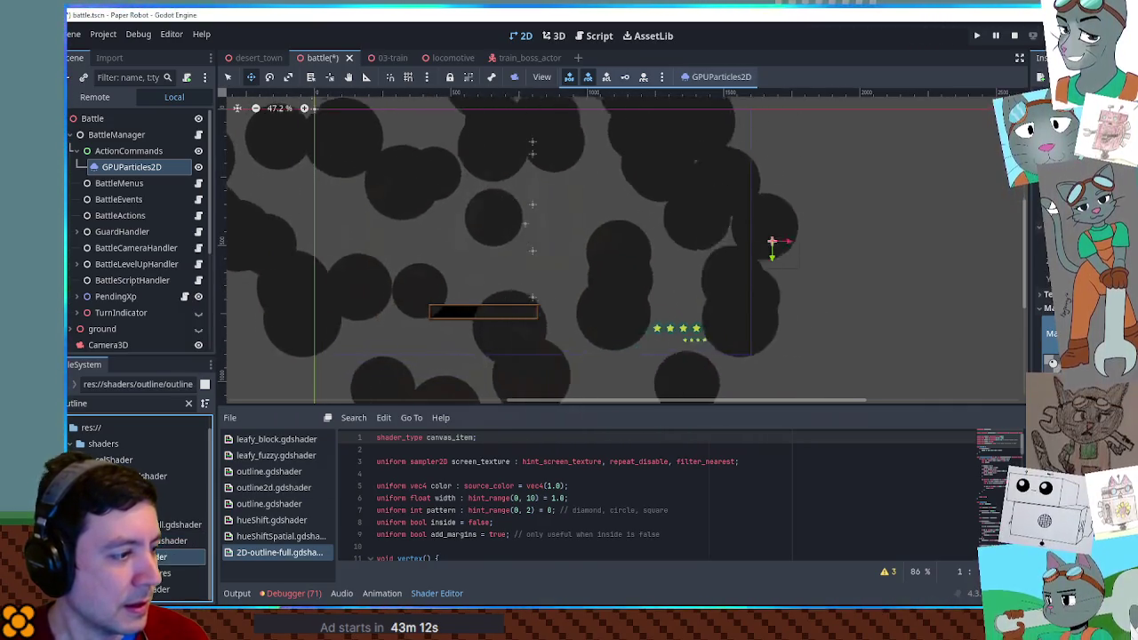
click(164, 557)
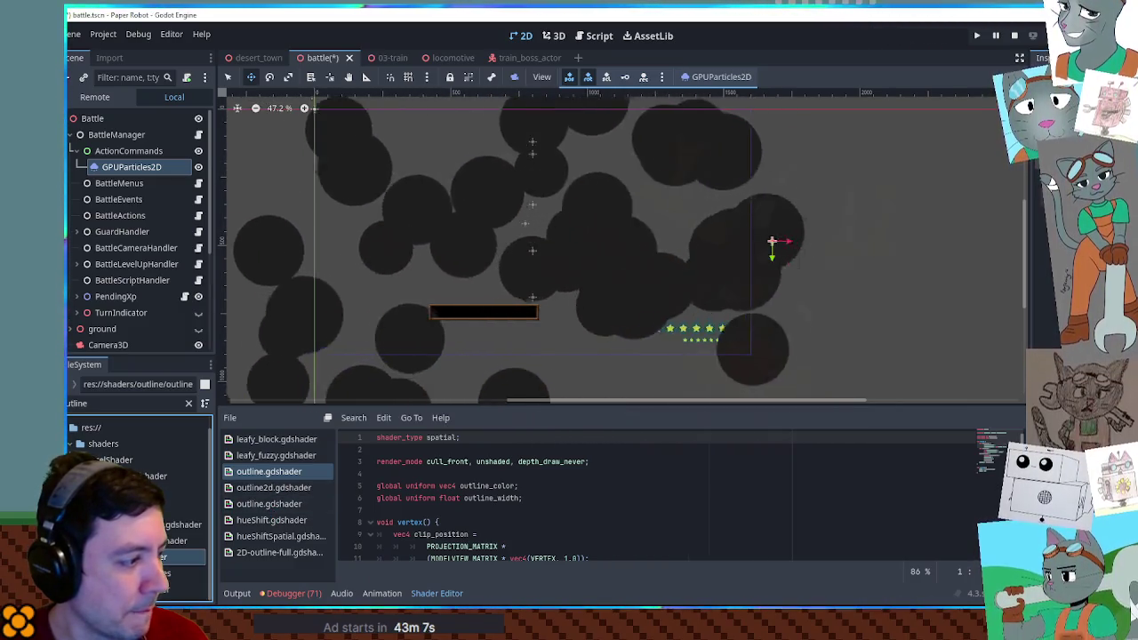
click(178, 588)
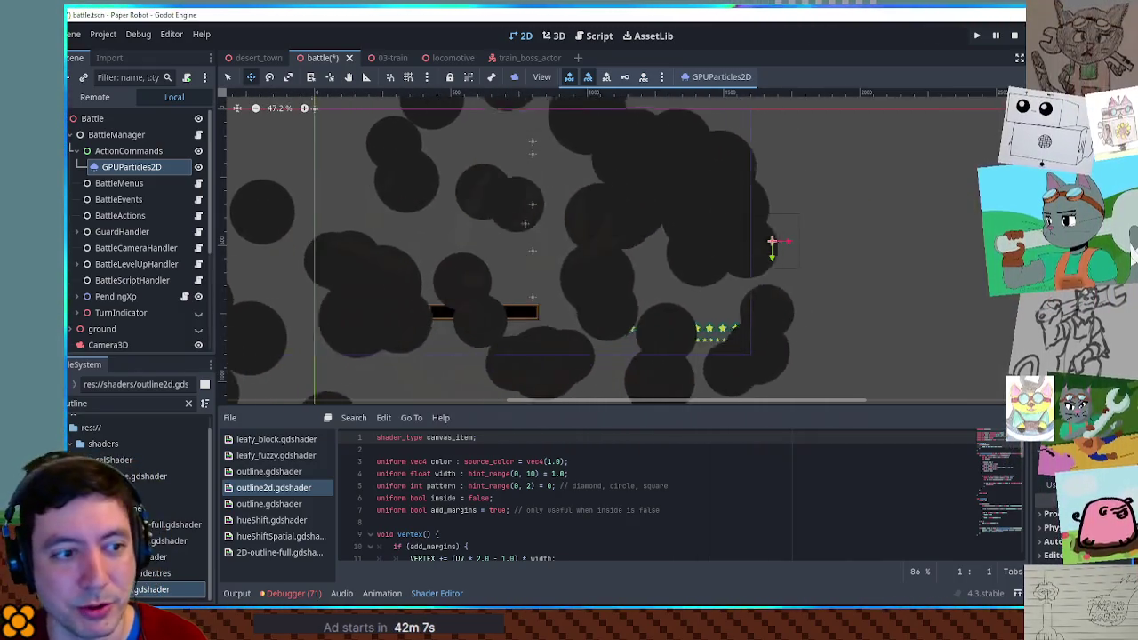
scroll(871, 320, up, 2)
scroll(825, 231, down, 2)
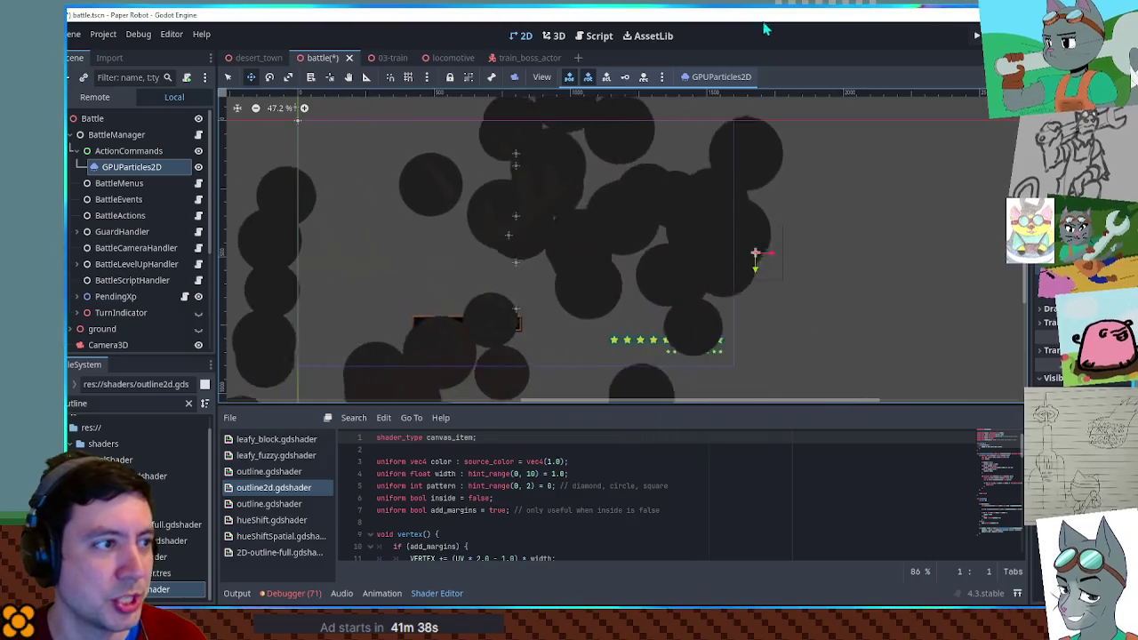
click(557, 36)
click(591, 36)
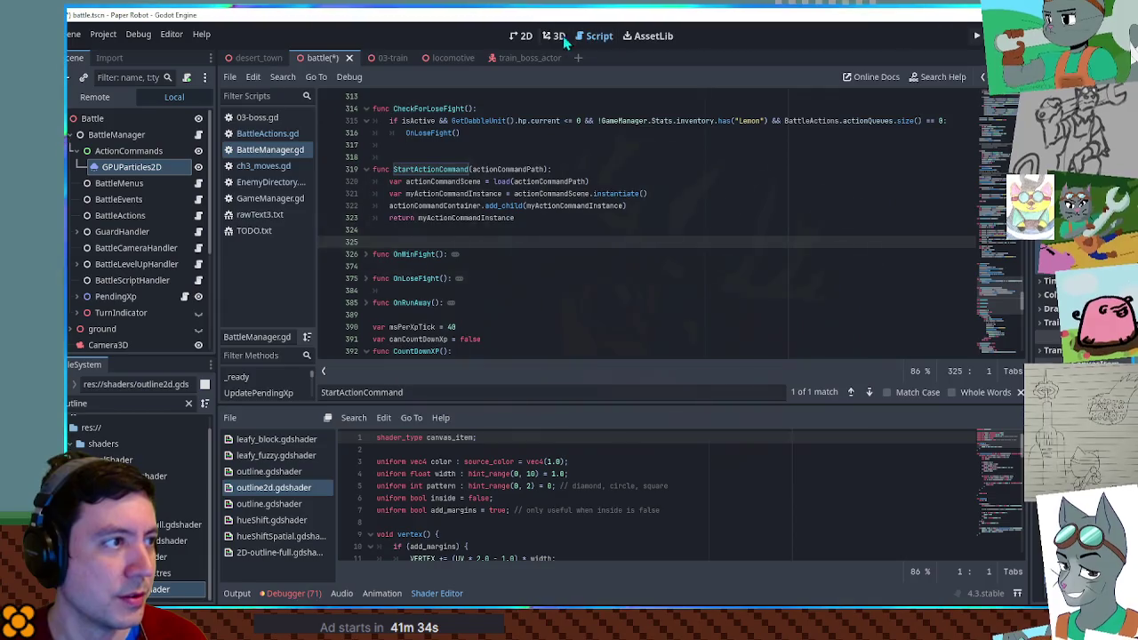
Open the locomotive scene from train_boss_actor and orbit the 3D view around its smoke
click(556, 37)
click(538, 58)
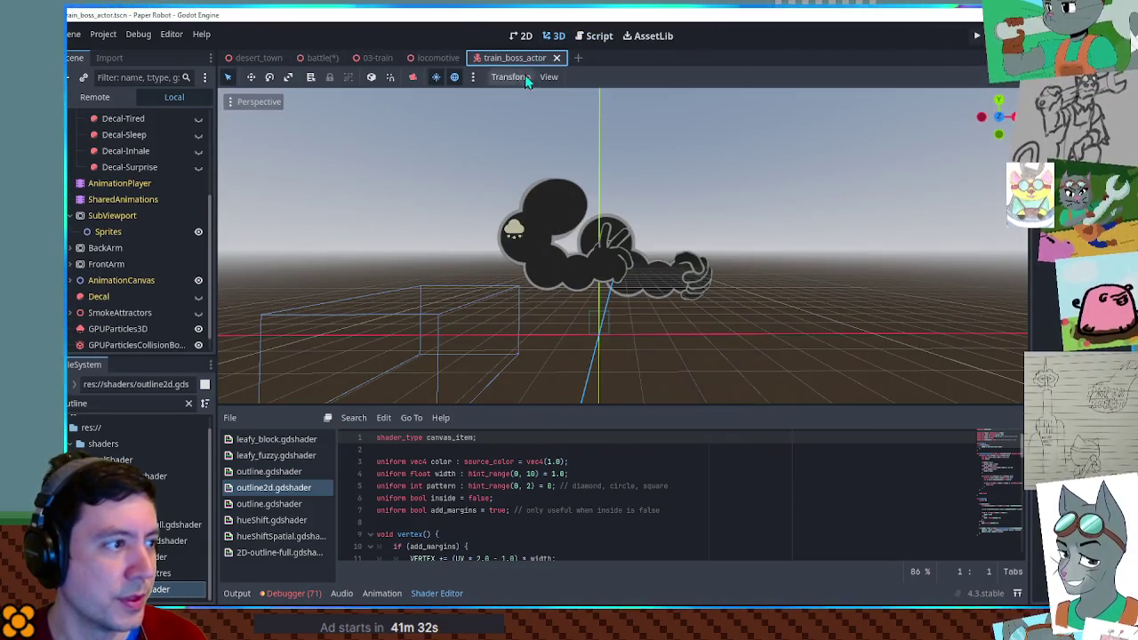
click(430, 58)
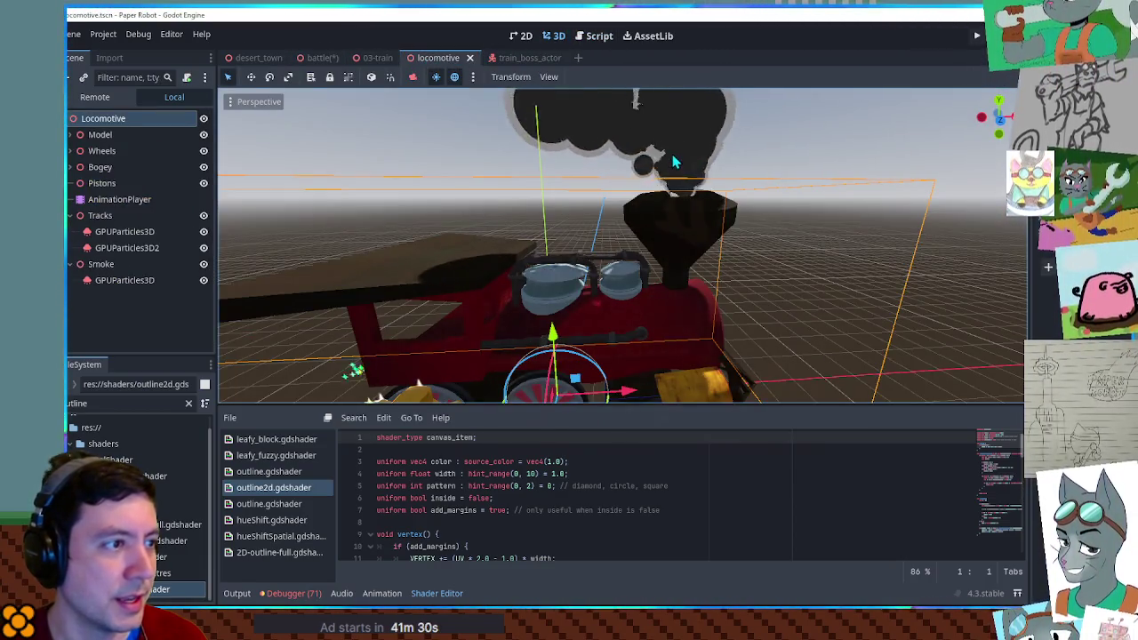
scroll(665, 200, up, 2)
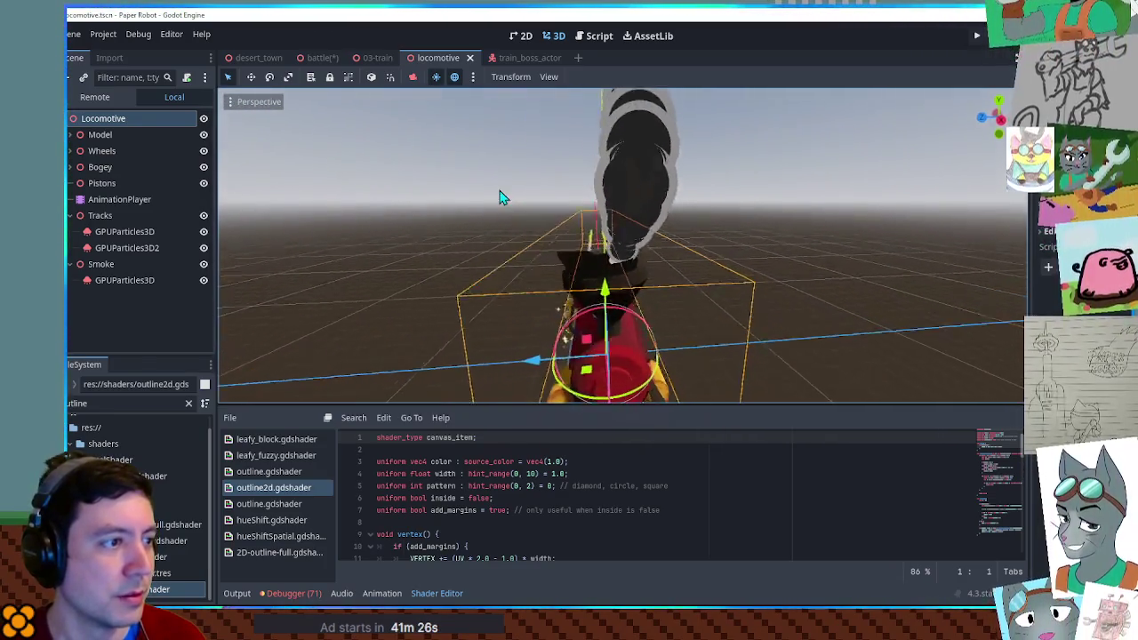
mouse_move(693, 222)
mouse_down()
mouse_move(515, 196)
mouse_move(805, 222)
mouse_move(510, 187)
mouse_move(738, 214)
mouse_move(694, 204)
mouse_up()
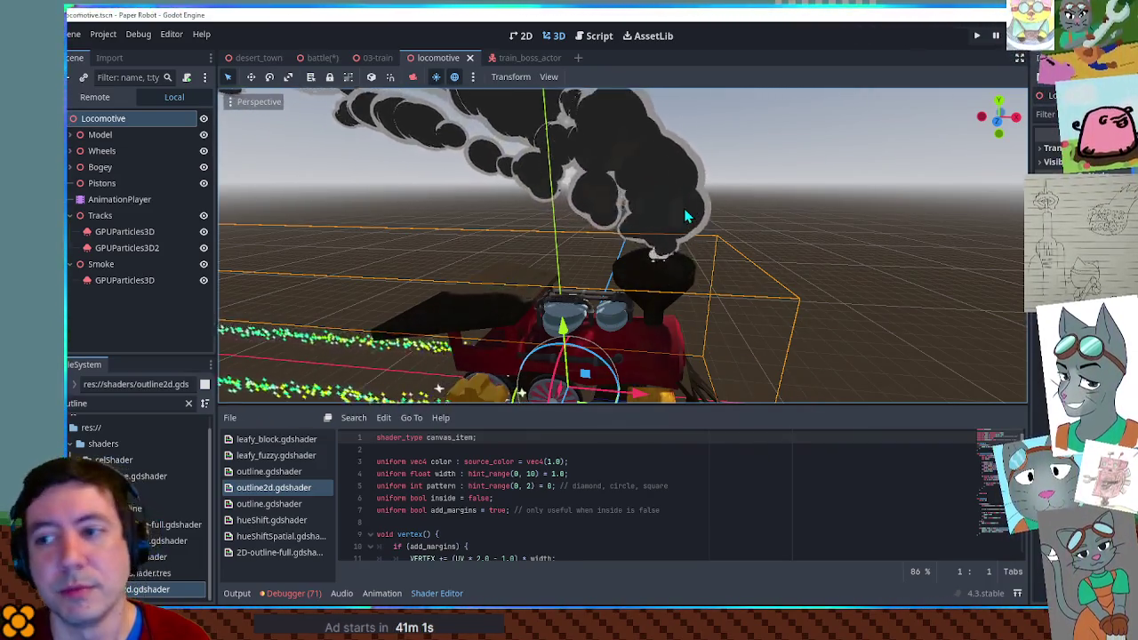
scroll(815, 204, up, 5)
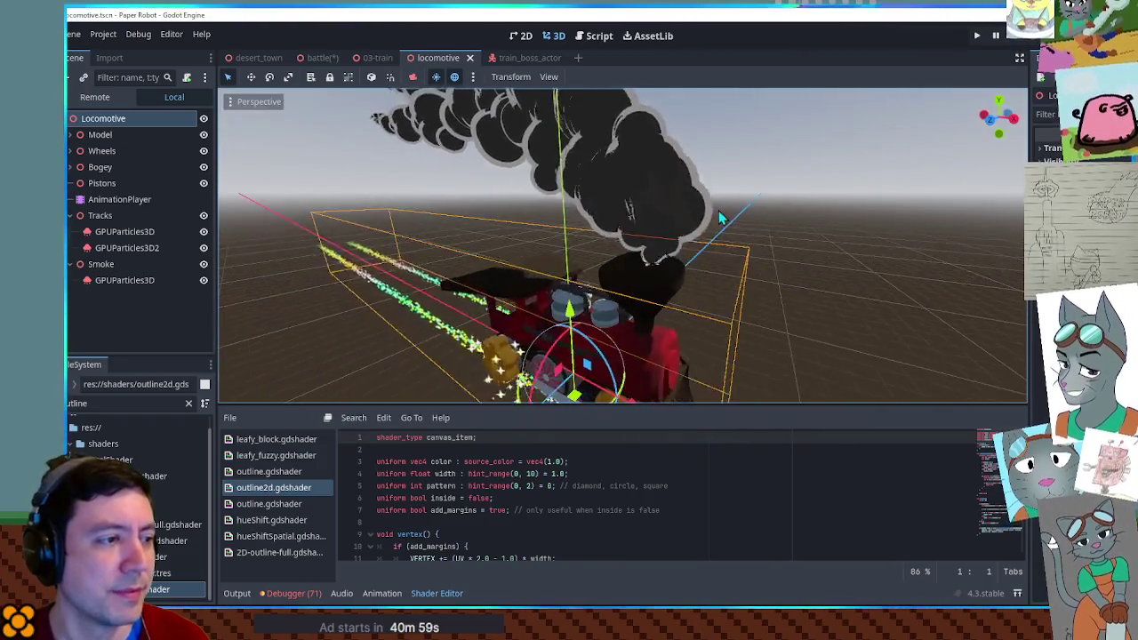
scroll(673, 210, down, 5)
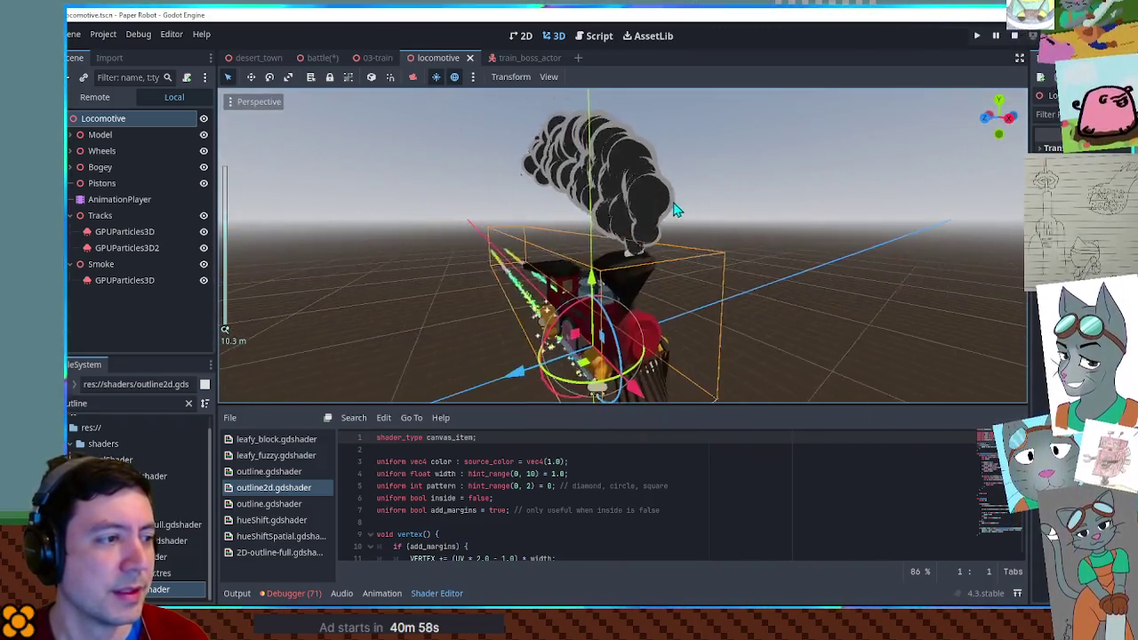
scroll(673, 210, up, 5)
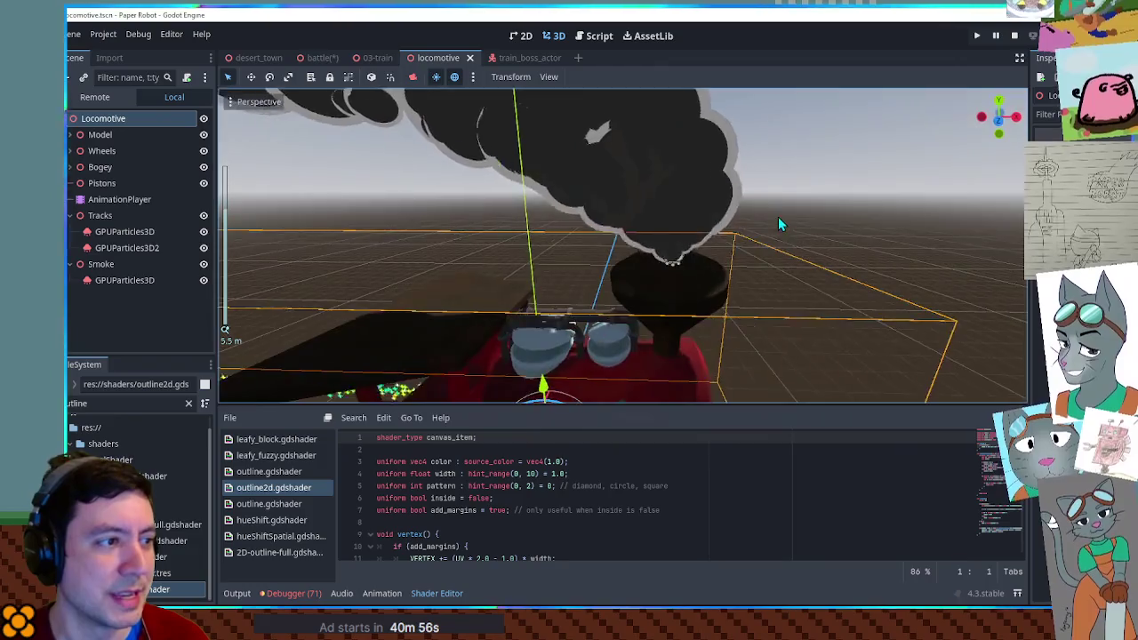
scroll(778, 218, down, 4)
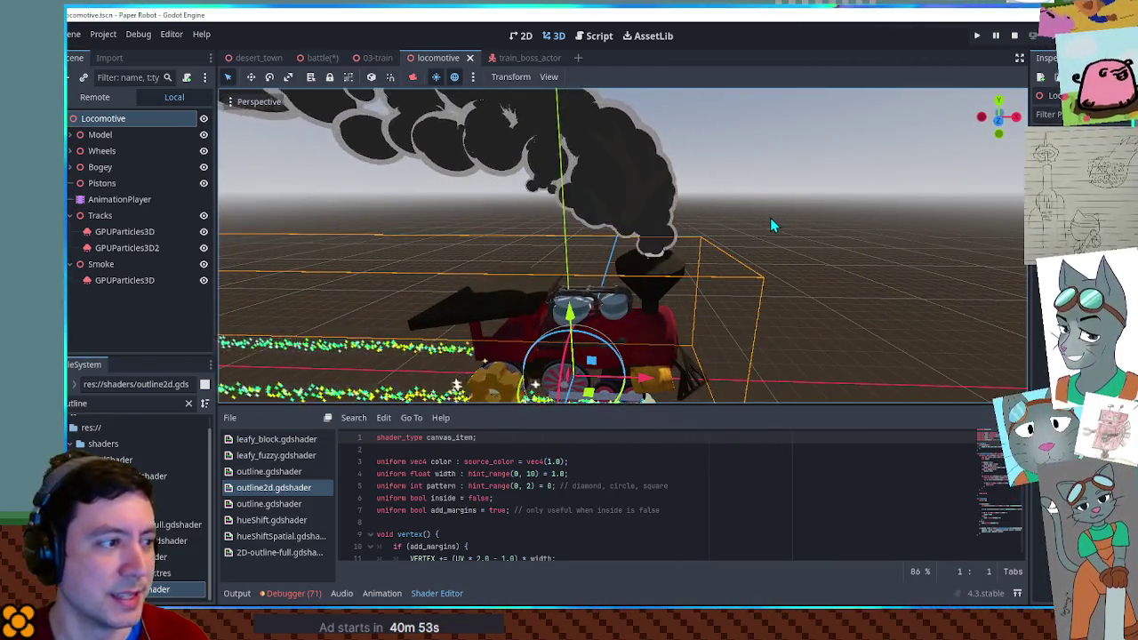
scroll(769, 223, up, 4)
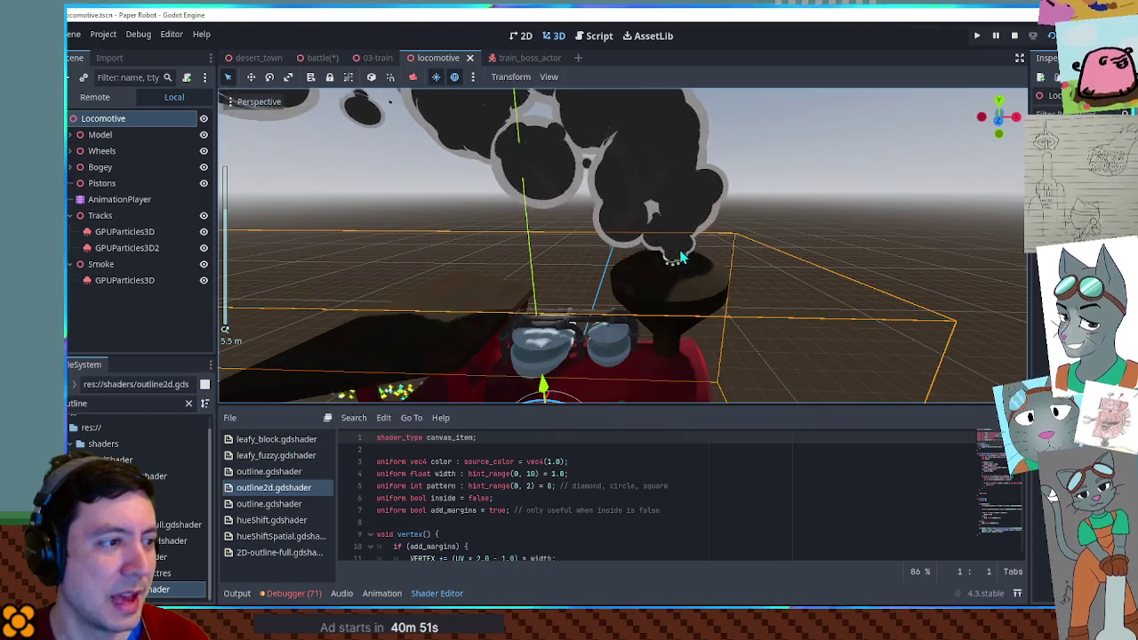
Select the Smoke GPUParticles3D emitter and orbit and zoom to study its drifting plume
click(684, 255)
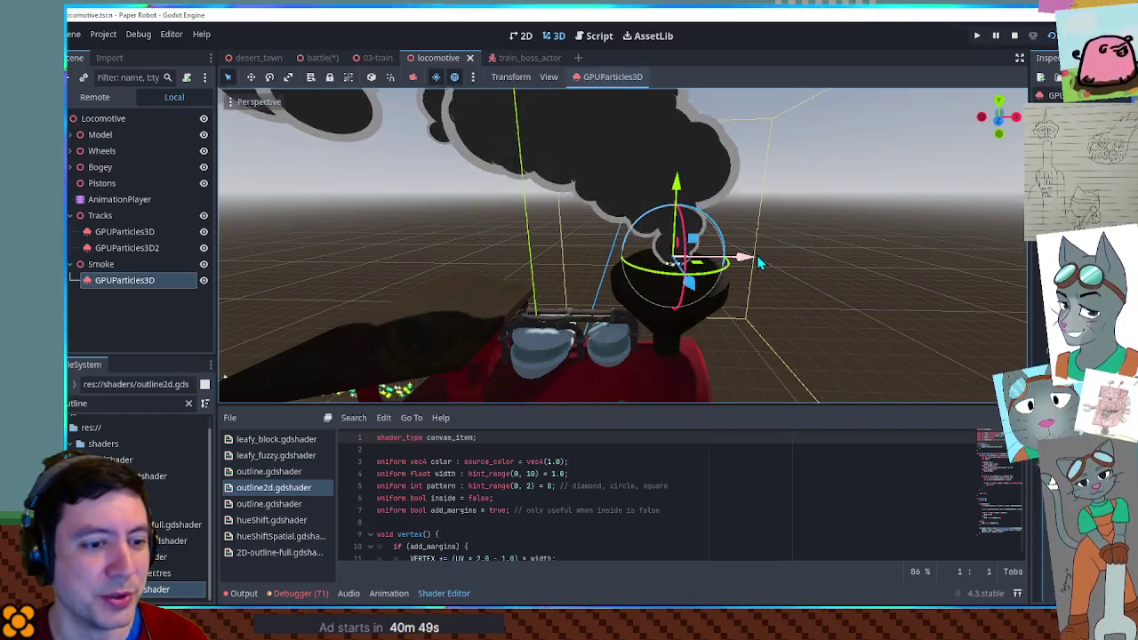
scroll(813, 256, down, 4)
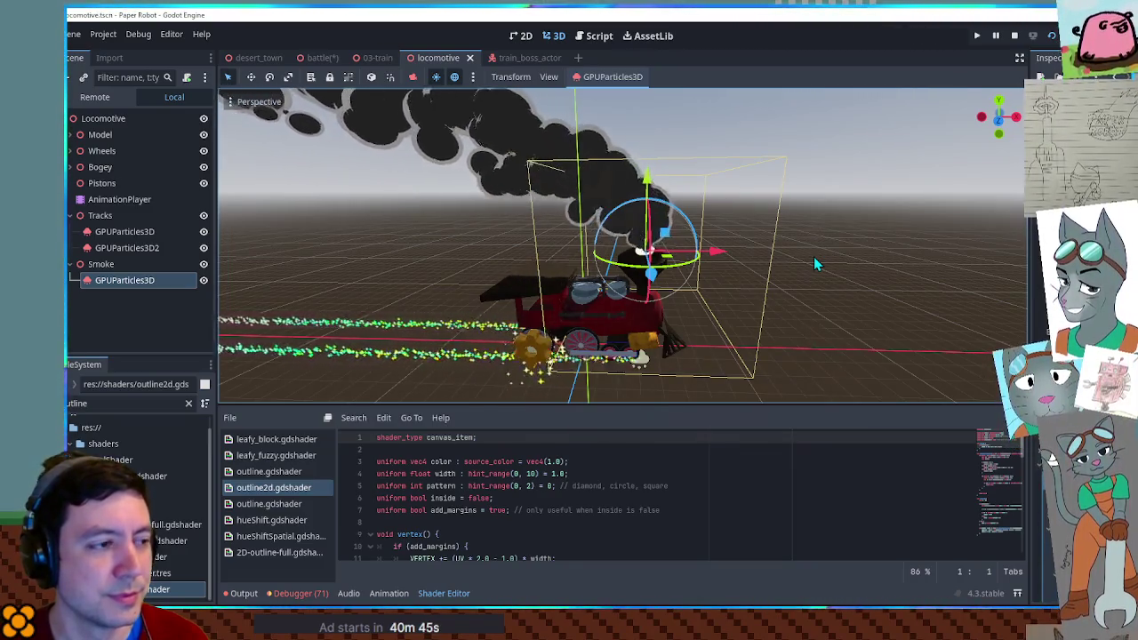
scroll(814, 256, up, 3)
mouse_move(814, 256)
mouse_down()
mouse_move(850, 262)
mouse_move(743, 240)
mouse_up()
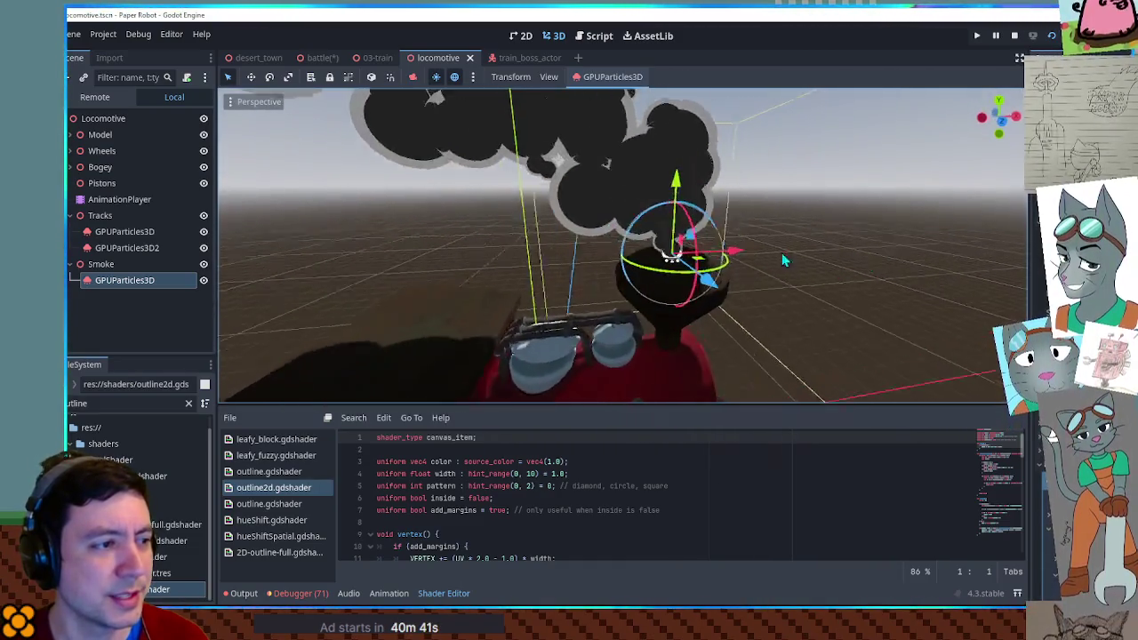
scroll(782, 252, up, 3)
scroll(792, 261, down, 4)
scroll(832, 265, down, 3)
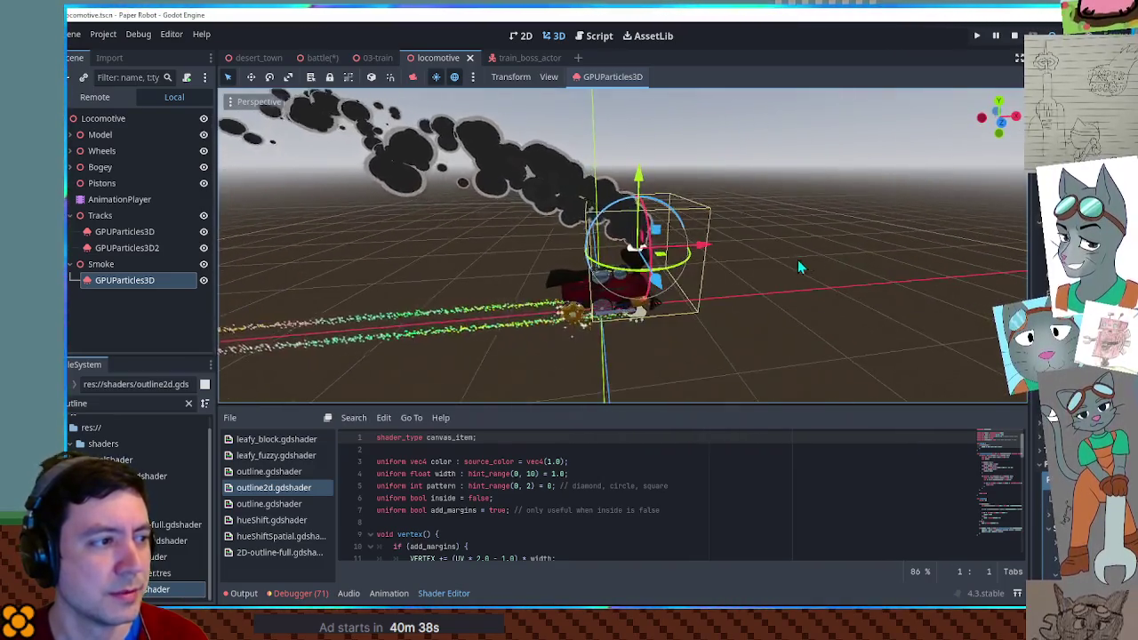
scroll(797, 260, up, 2)
scroll(803, 255, down, 3)
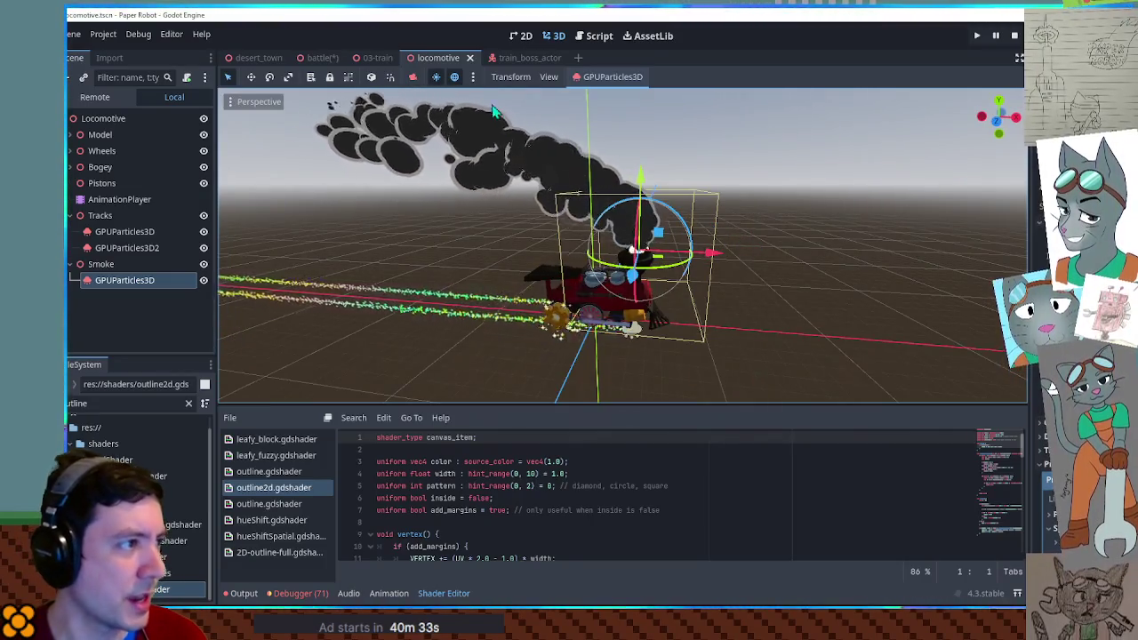
Paste the GPUParticles3D smoke under ActionCommands in the battle scene, shift it down-right, and run
click(322, 58)
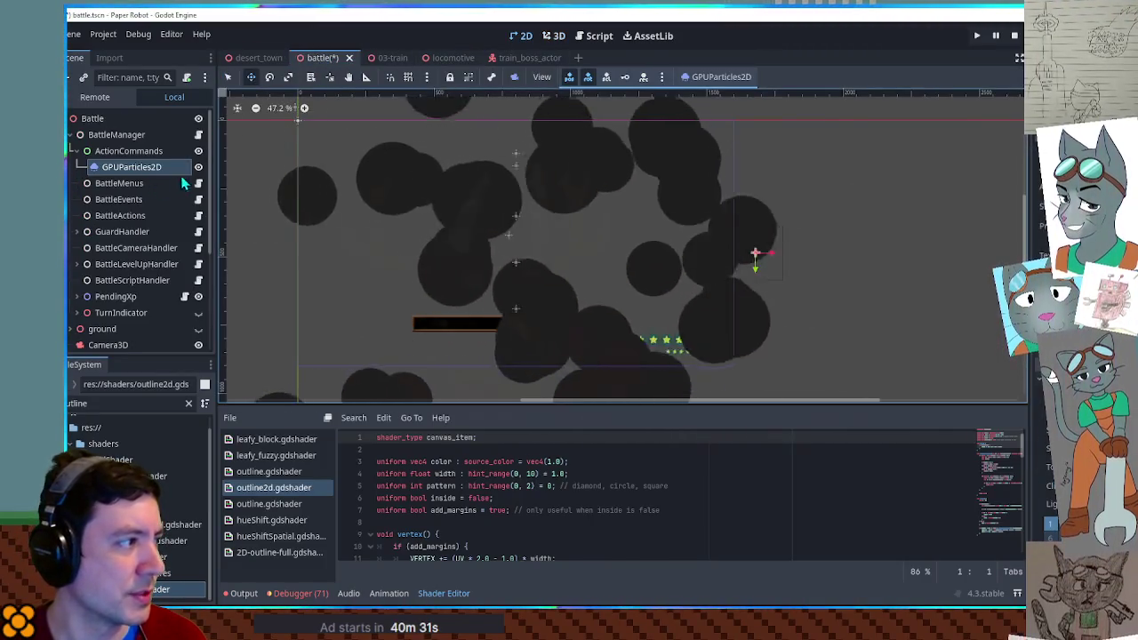
click(149, 153)
key(ctrl+v)
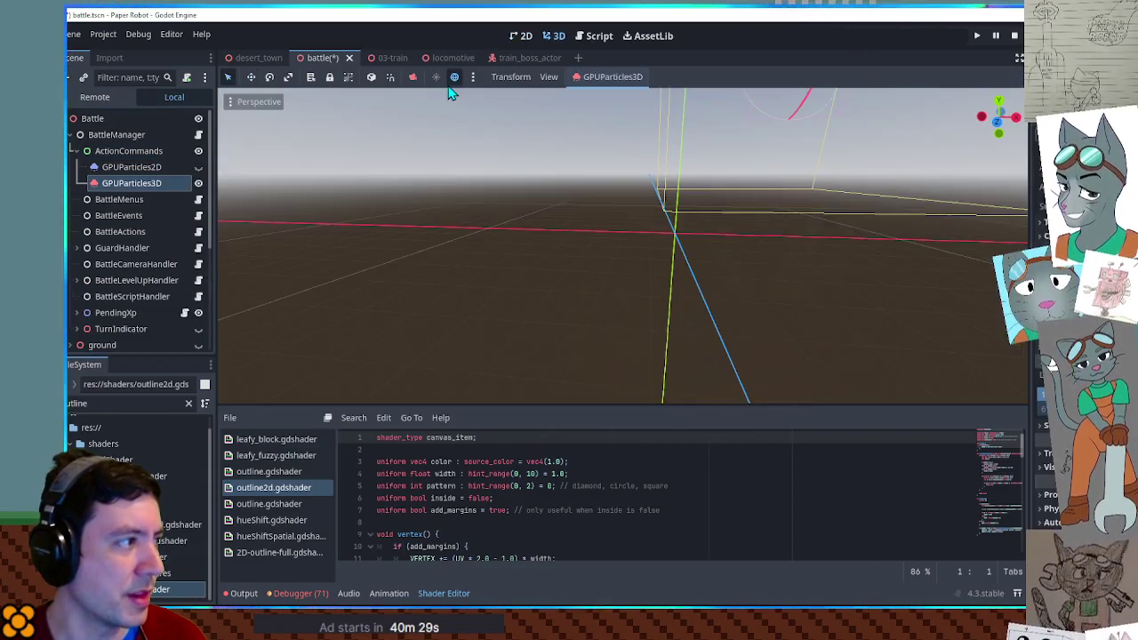
key(f)
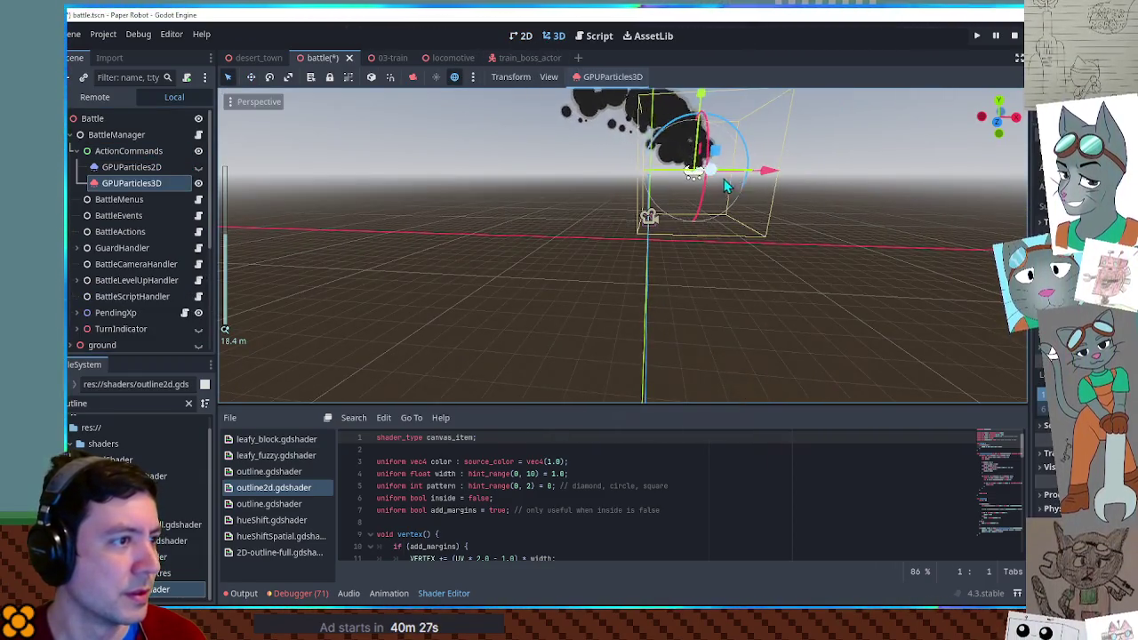
mouse_move(727, 184)
mouse_down()
mouse_move(749, 254)
mouse_move(522, 281)
mouse_move(722, 273)
mouse_up()
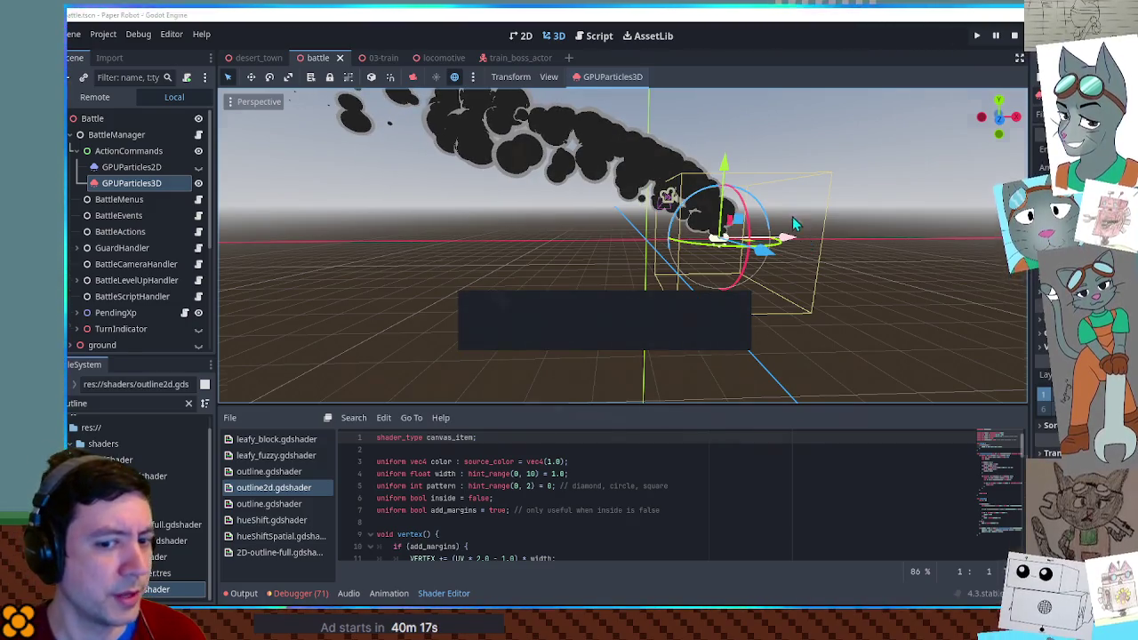
key(F6)
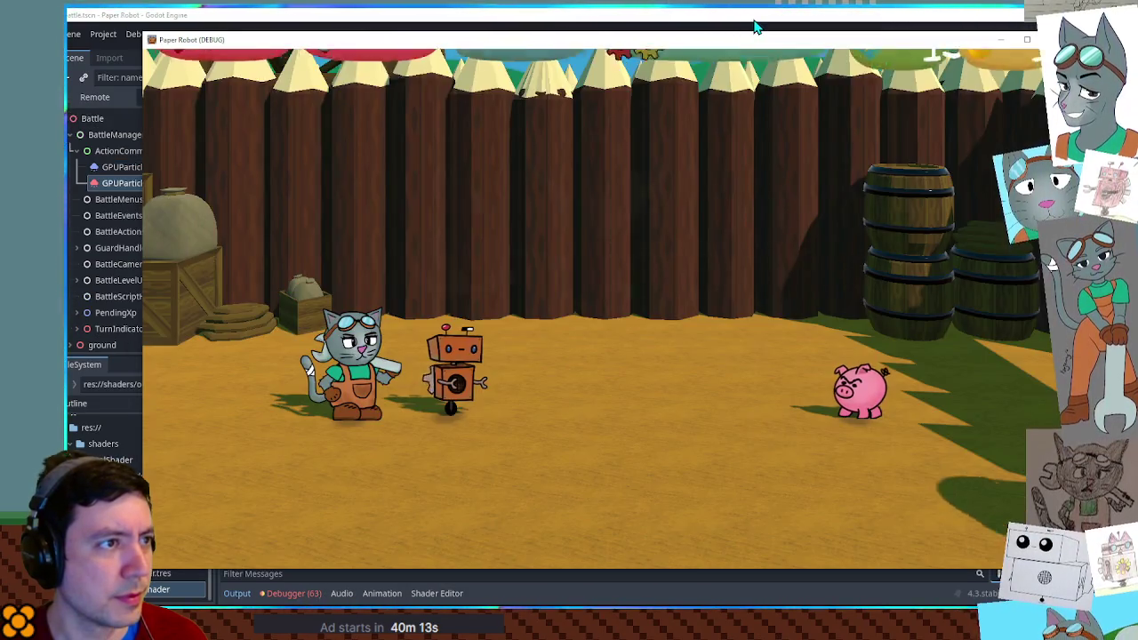
Bring the Paper Robot (DEBUG) game window forward with Alt+Tab
click(753, 29)
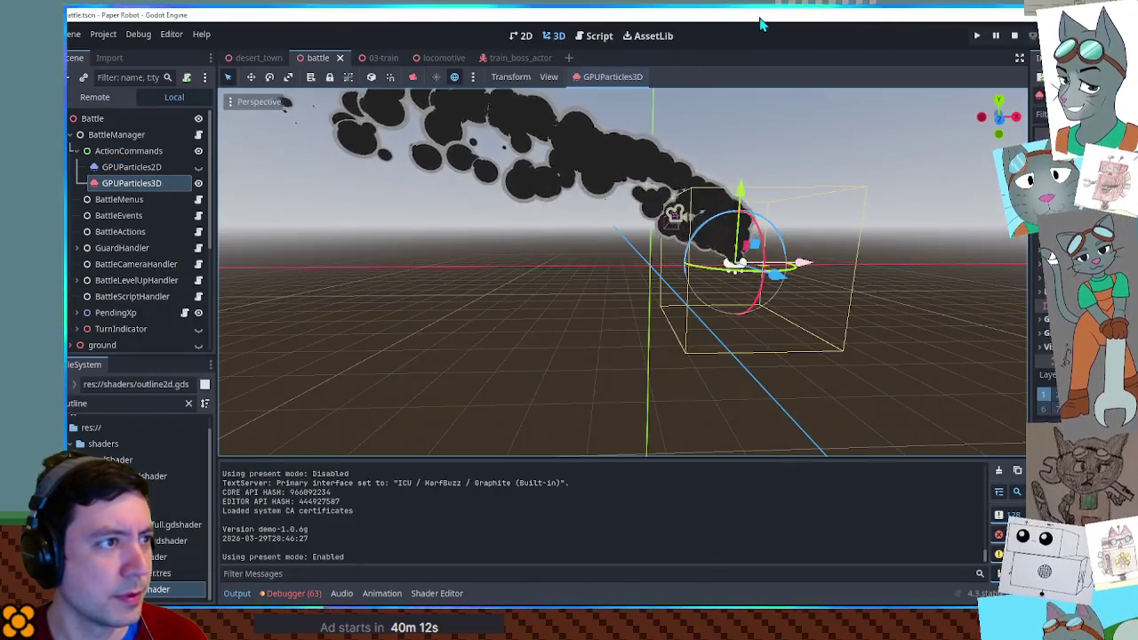
key(alt+Tab)
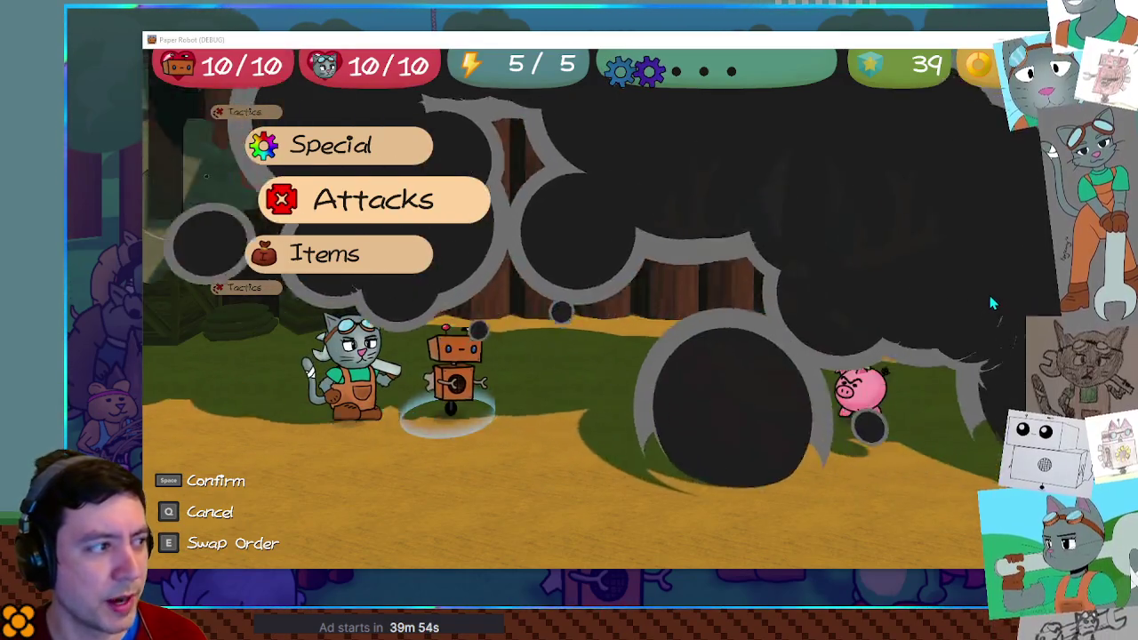
Swap to the cat and open its attacks, then search Create New Node for 'sub' and 'camera'
key(e)
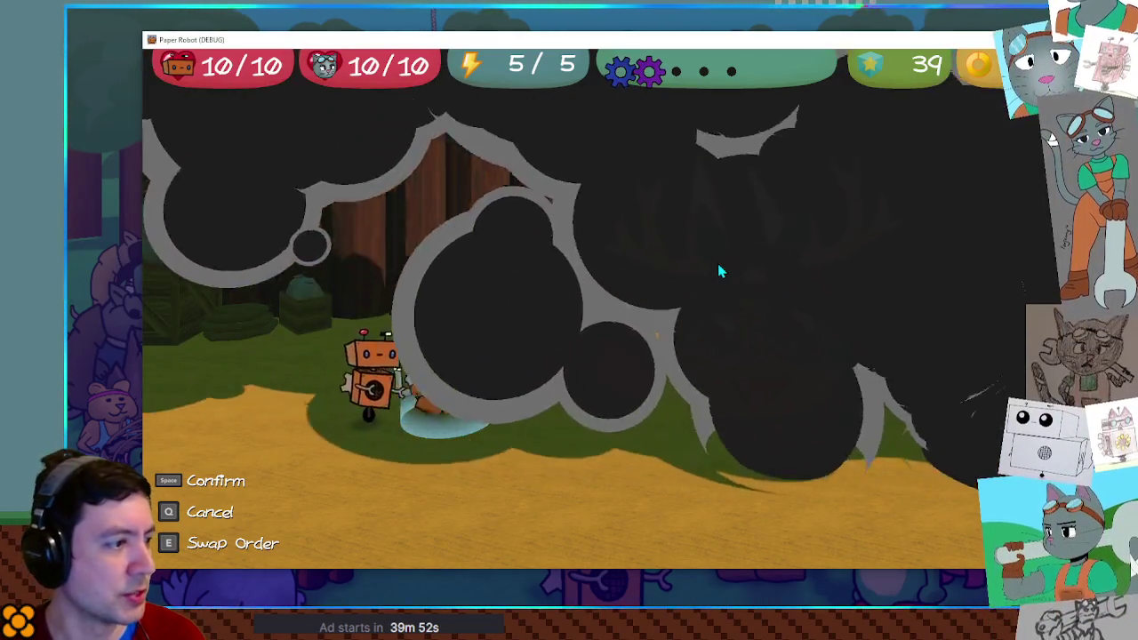
key(space)
key(space)
key(space)
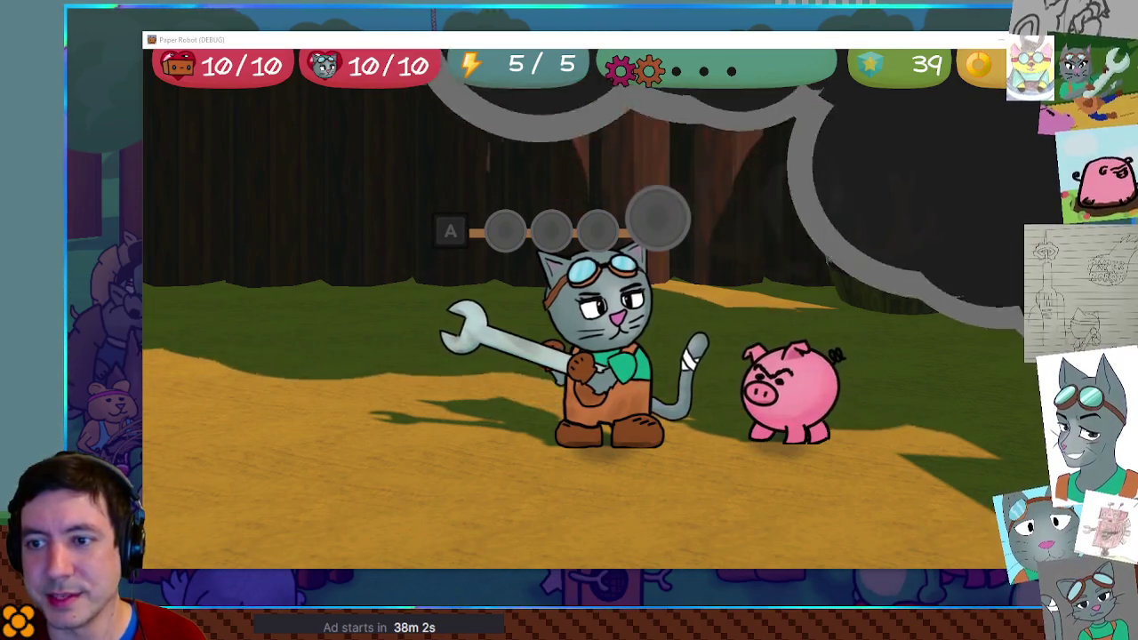
key(ctrl+a)
text(sub)
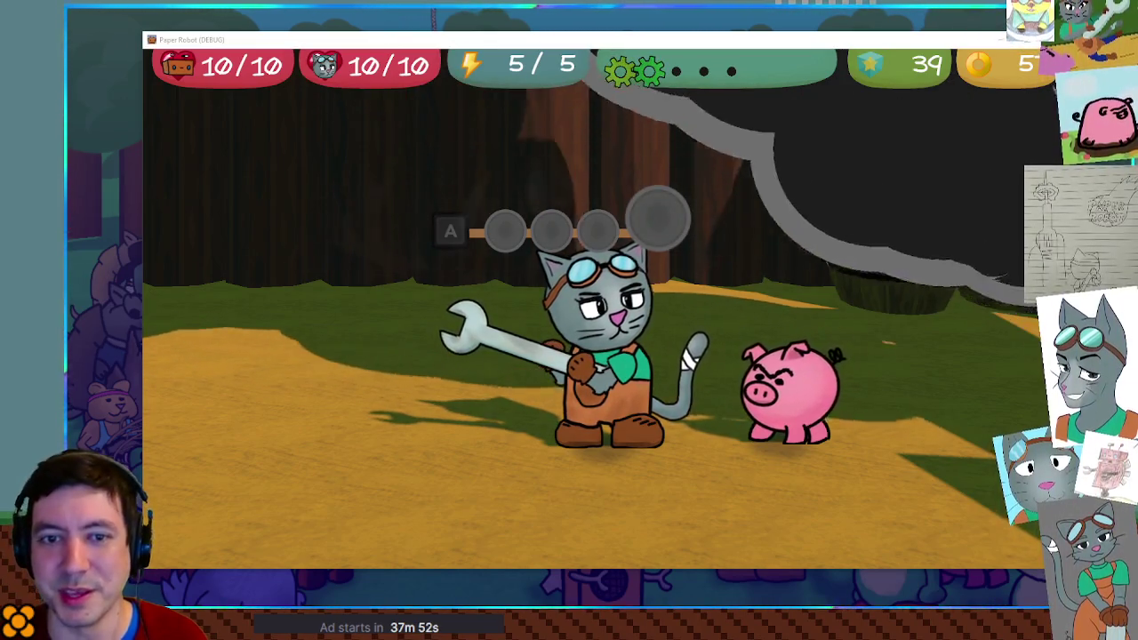
text(camera)
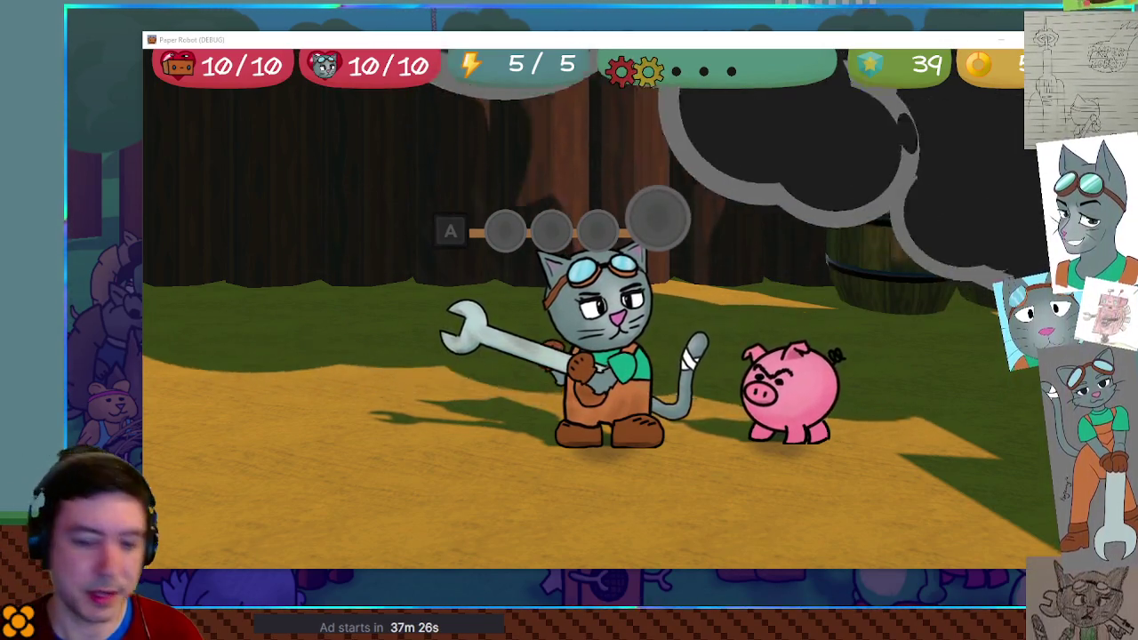
key(ctrl+a)
Search 'sprite2' in the Create New Node dialog, then dismiss it to return to the battle
text(sprite2)
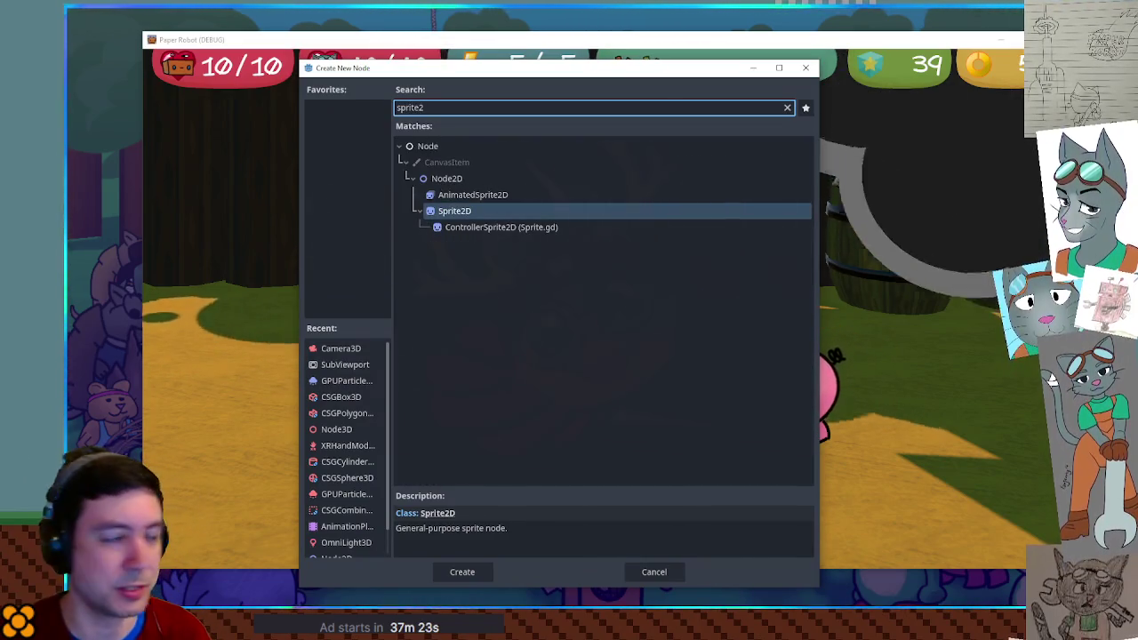
key(Return)
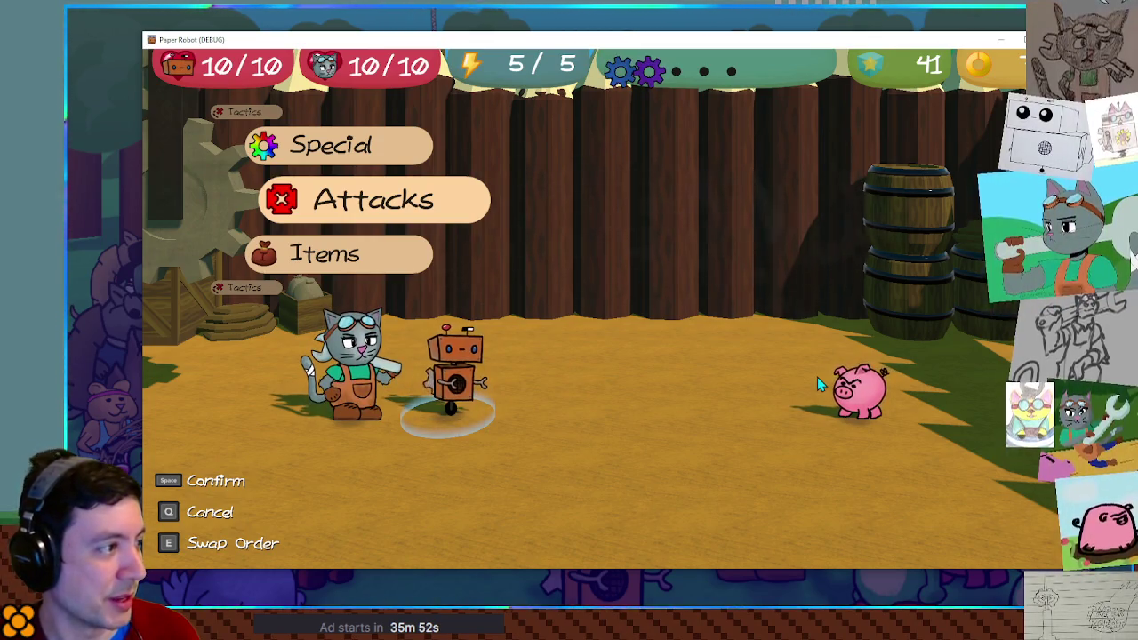
Swap to the cat and attack Piggle with the Spanner
key(e)
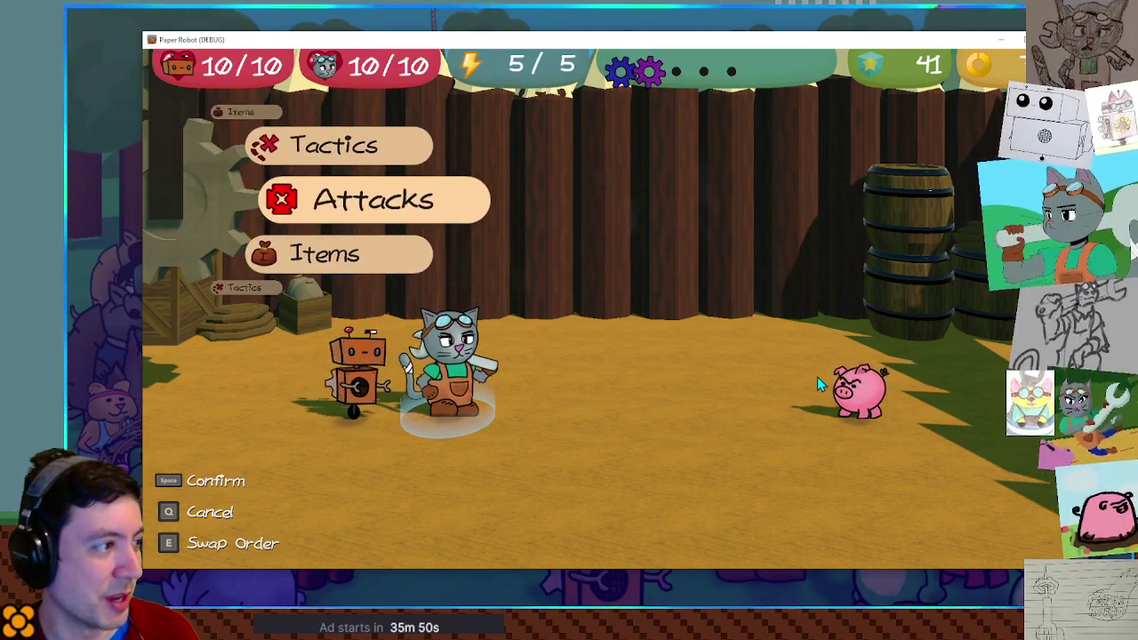
key(space)
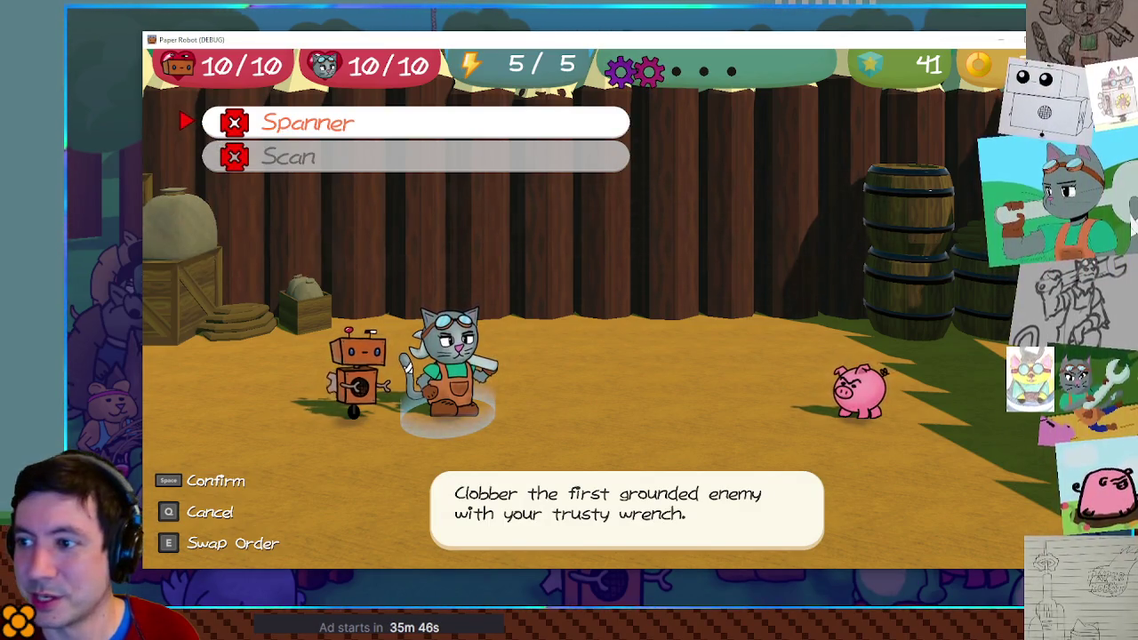
key(space)
key(space)
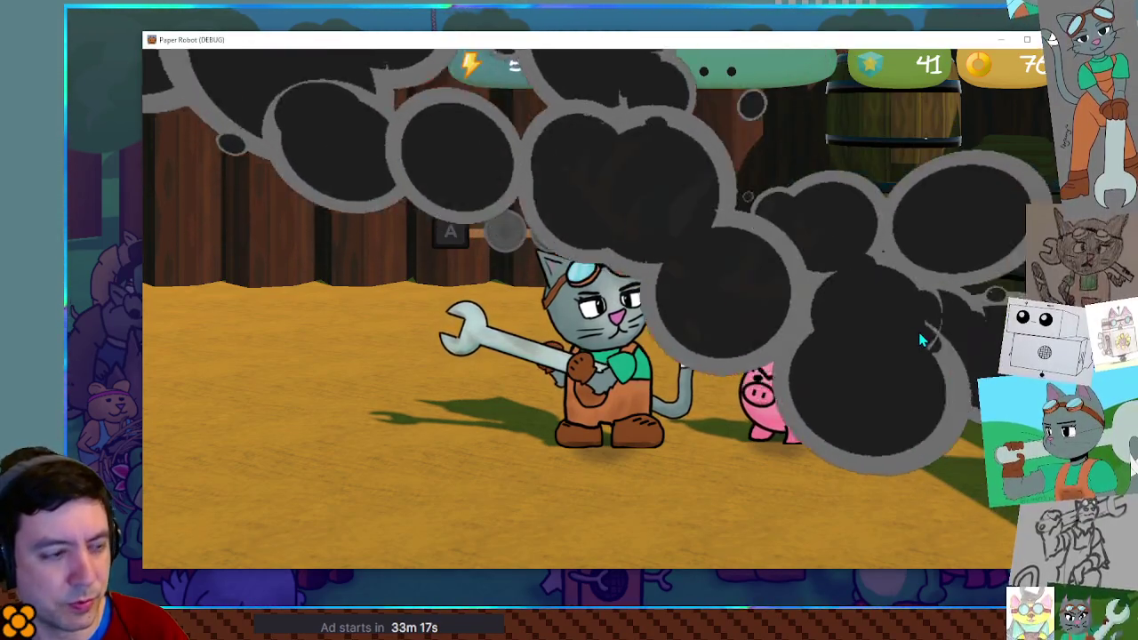
Start a debug custom battle with Enemy 1 set to Piggle on the 01-farm battle set
key(F1)
click(482, 88)
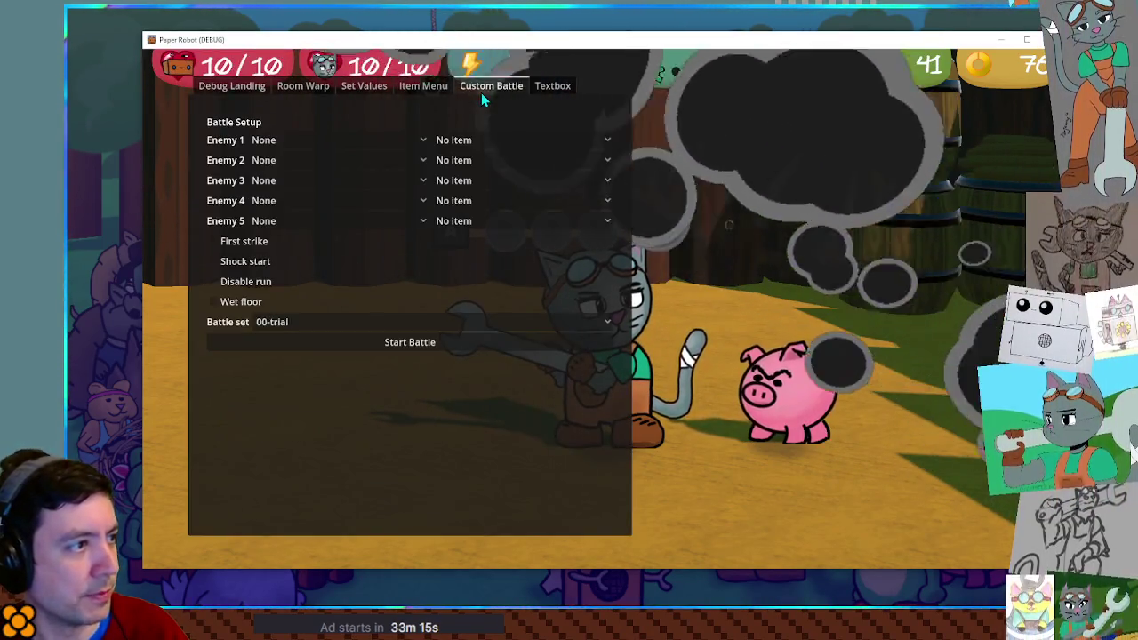
click(307, 139)
click(301, 141)
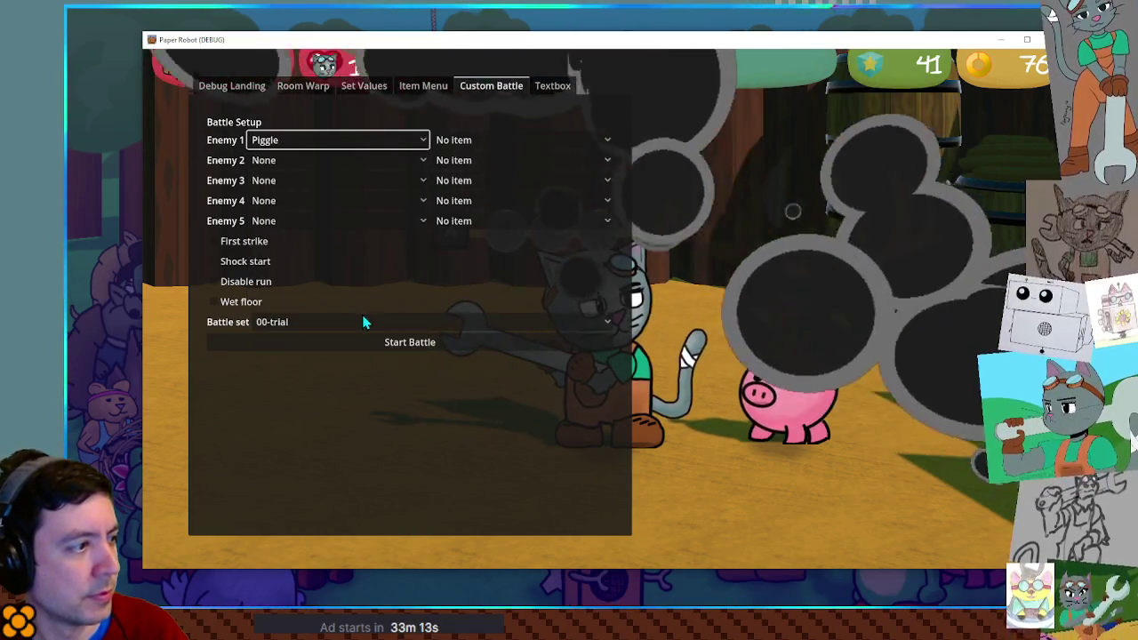
click(356, 322)
click(341, 378)
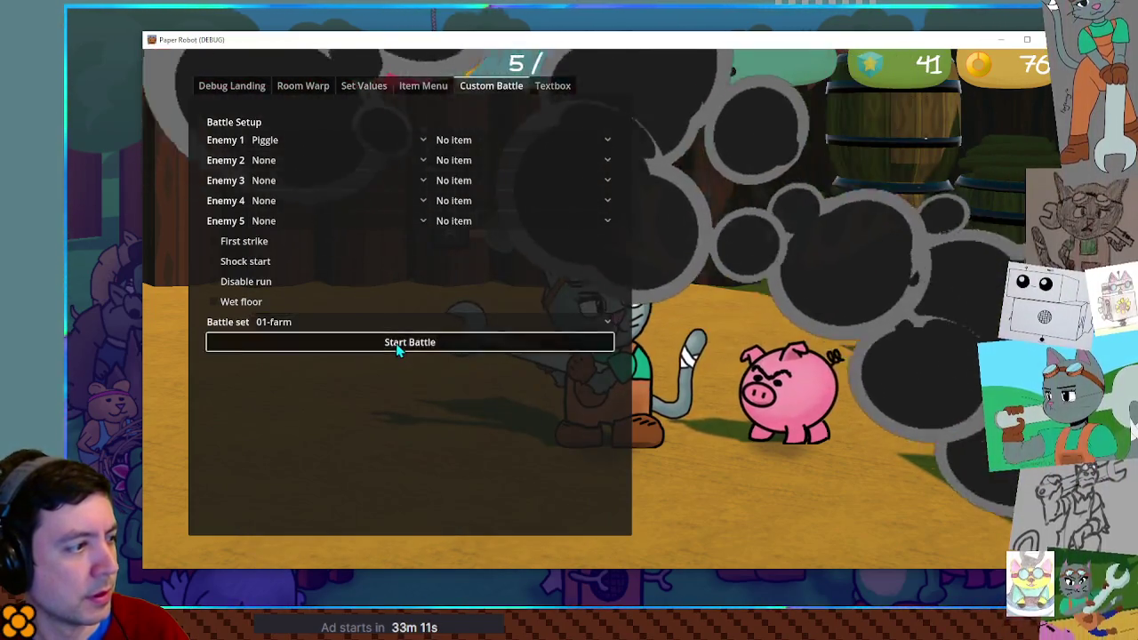
click(397, 343)
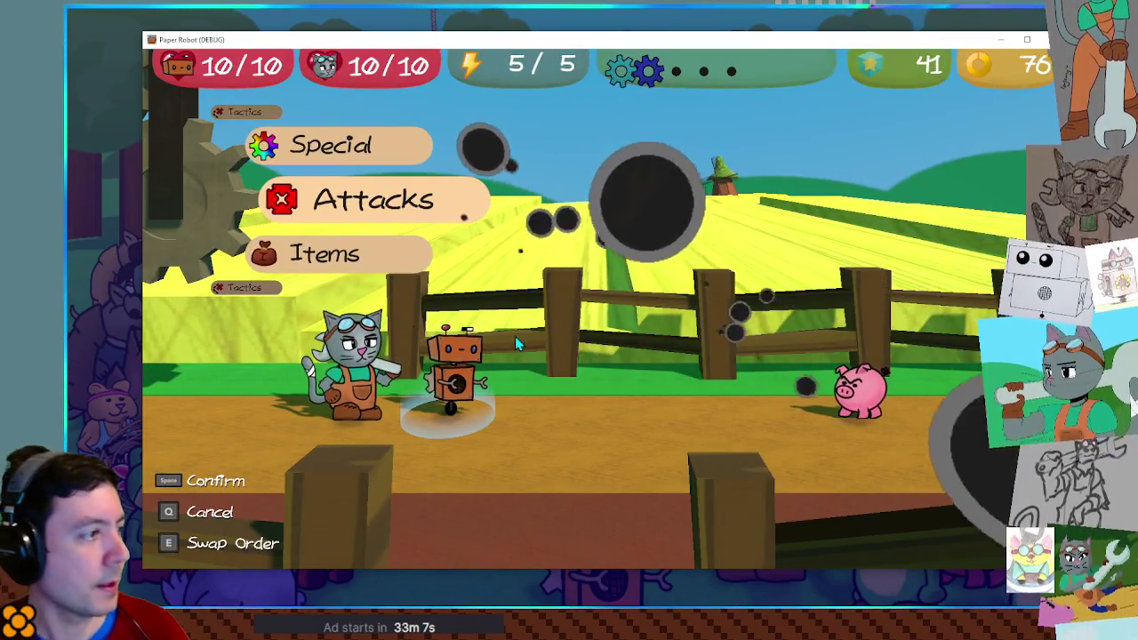
Switch turns to the cat and attack Piggle with the Spanner amid the smoke
key(space)
key(space)
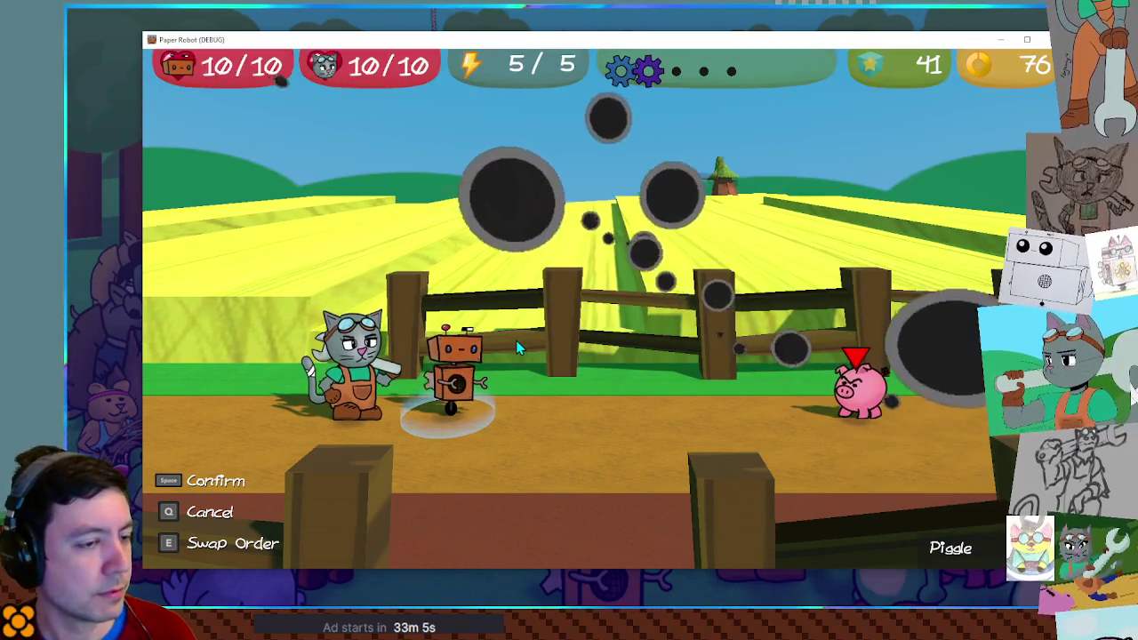
key(q)
key(e)
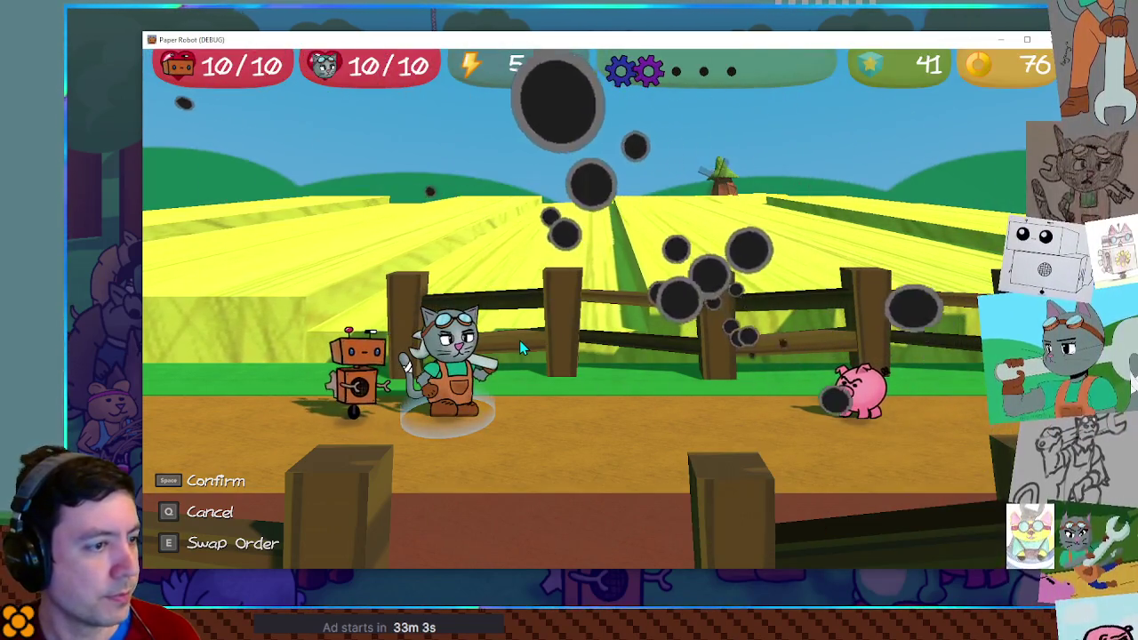
key(space)
key(space)
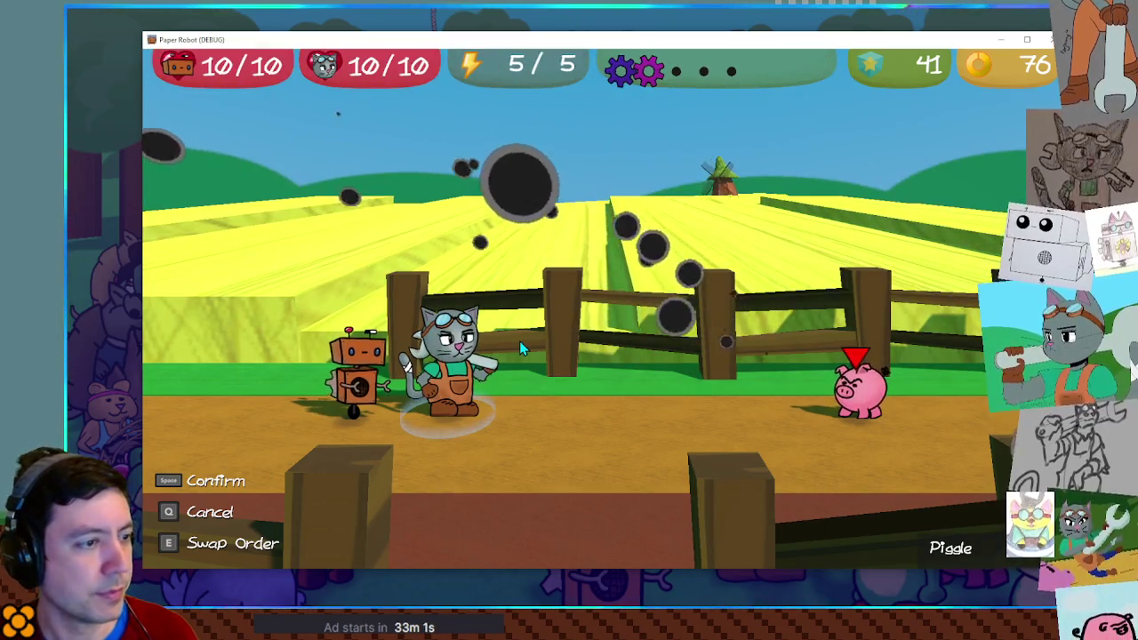
key(space)
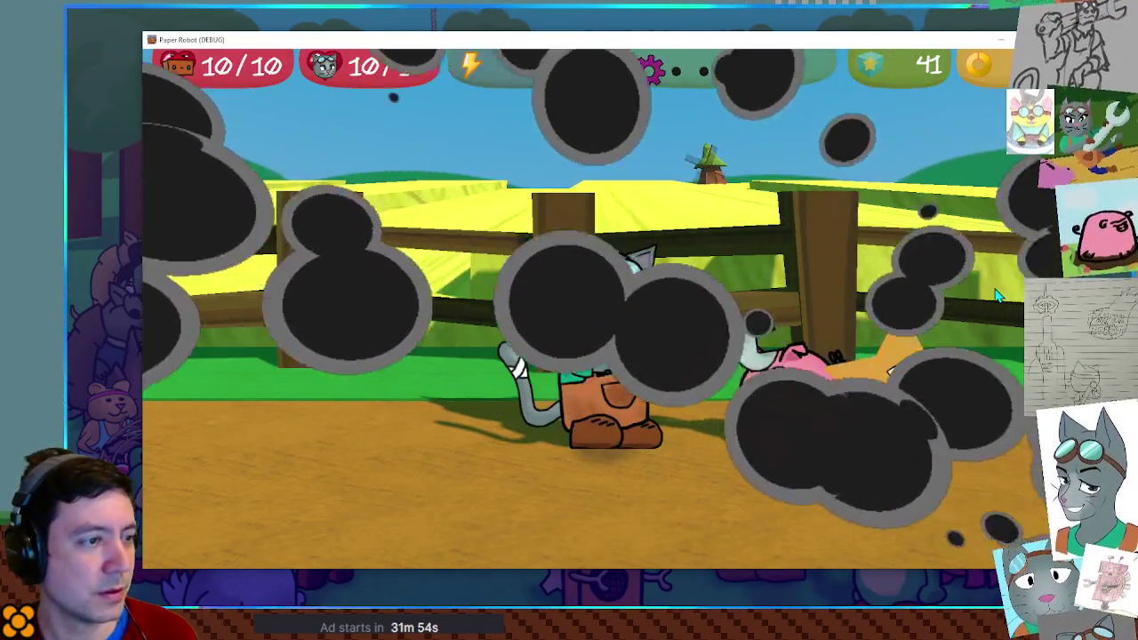
key(F1)
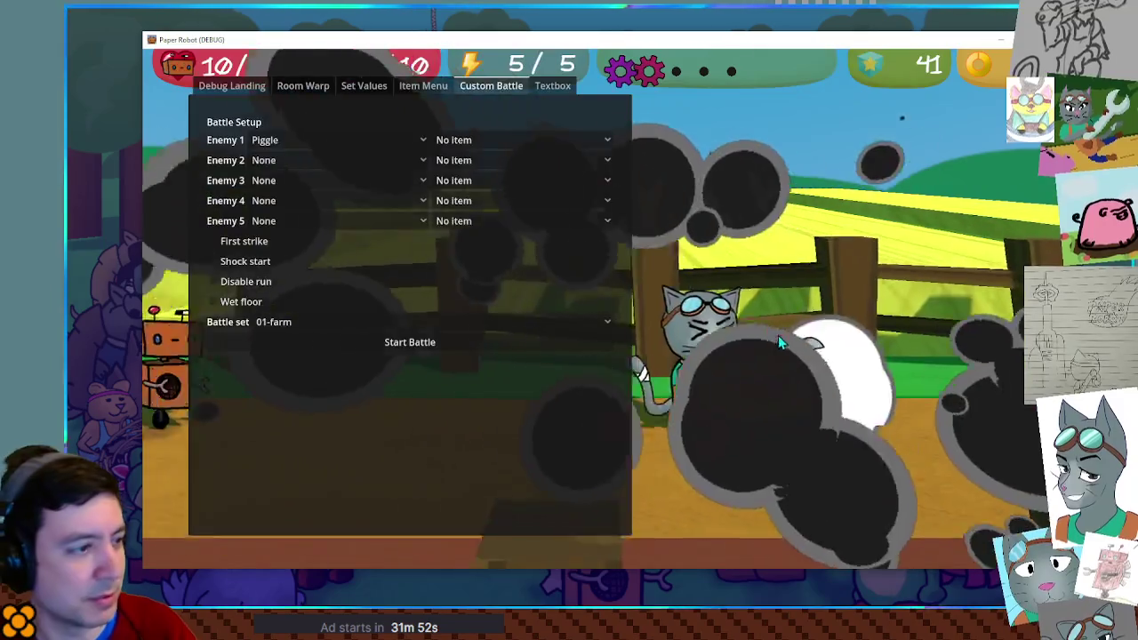
Restart the Piggle farm battle, launch the robot's Gear Spin, then restart the battle again
click(552, 335)
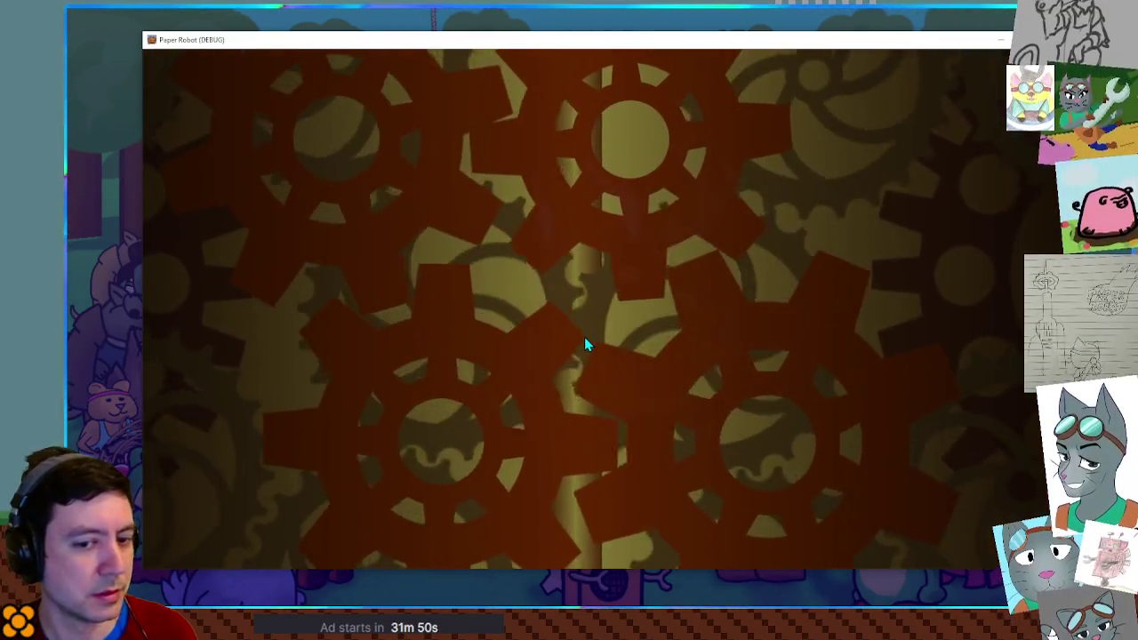
key(space)
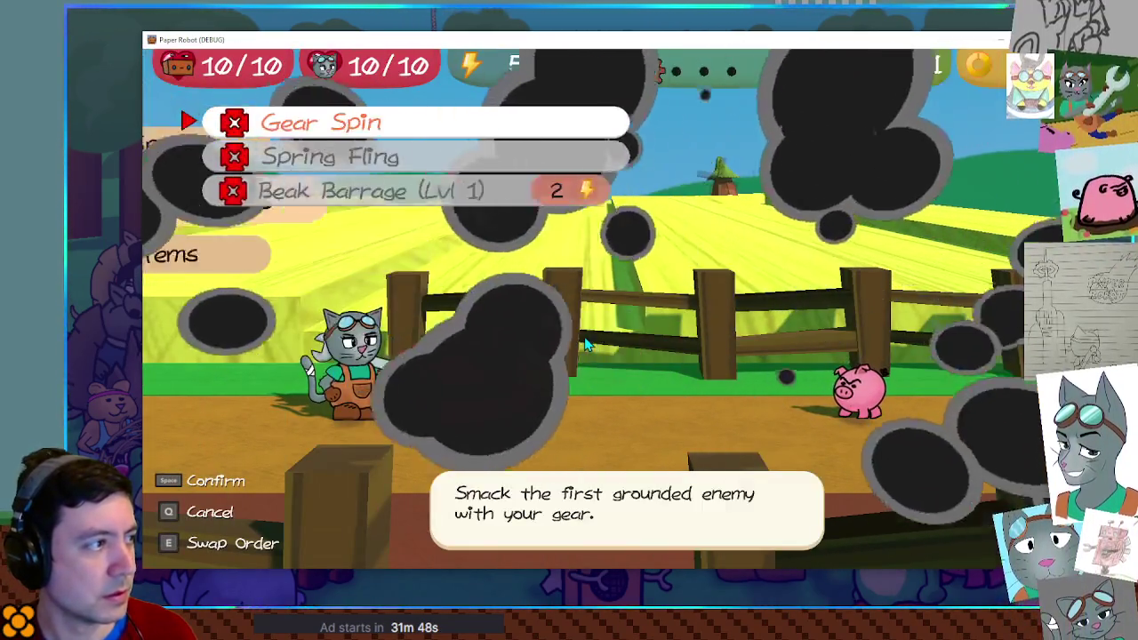
key(space)
key(space)
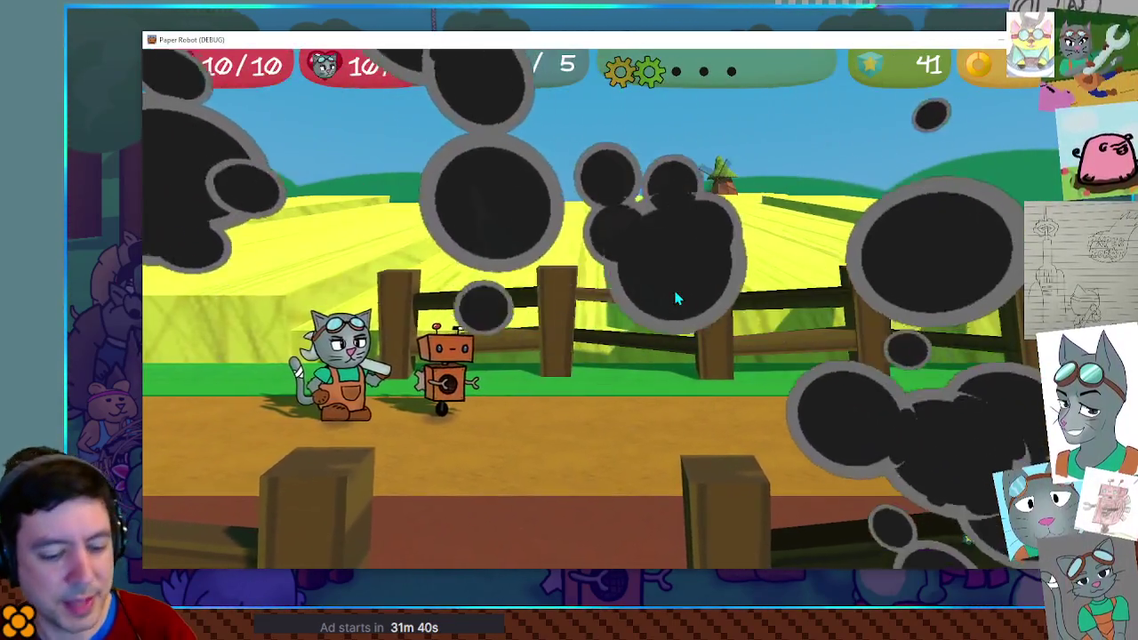
key(grave)
click(495, 347)
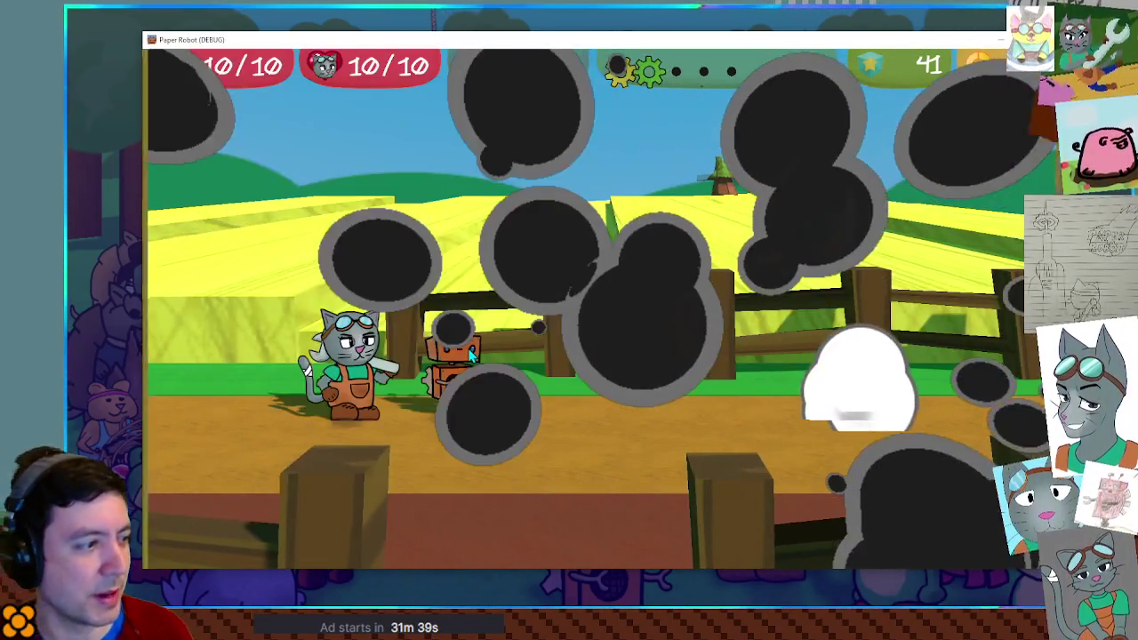
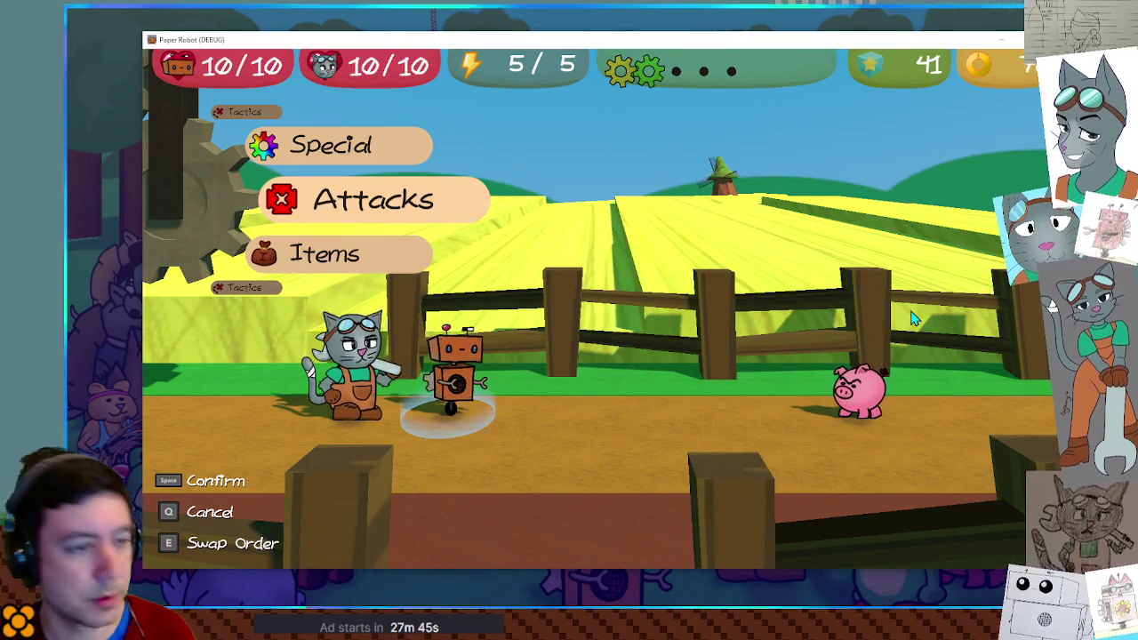
Bring up the Custom Battle debug setup (one Piggle on 01-farm), then return to BattleManager.gd
key(grave)
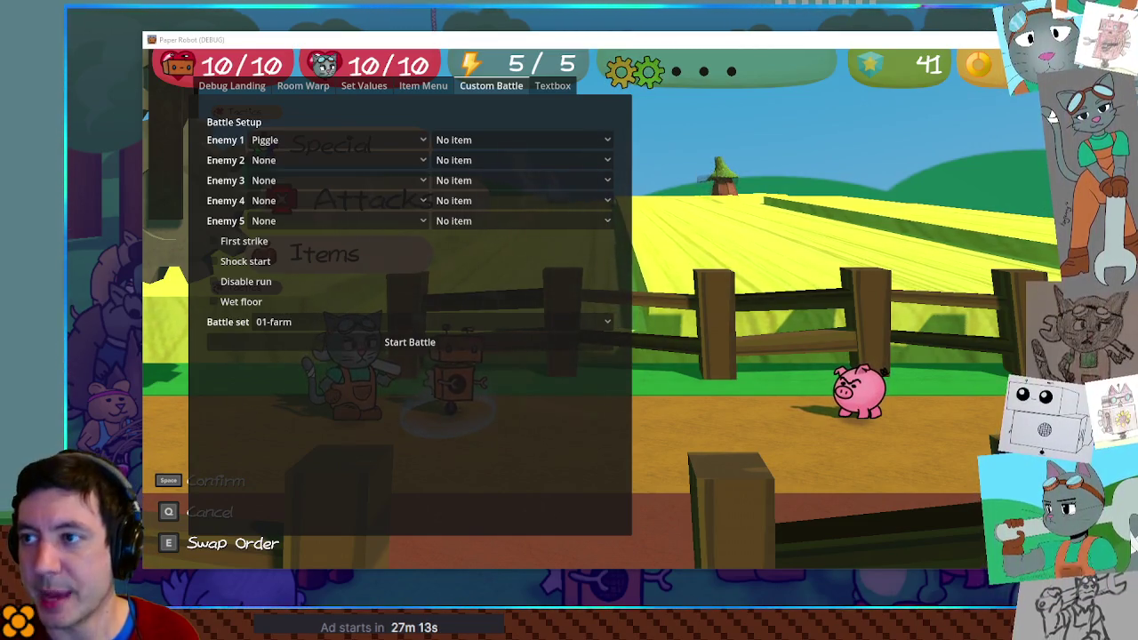
key(alt+Tab)
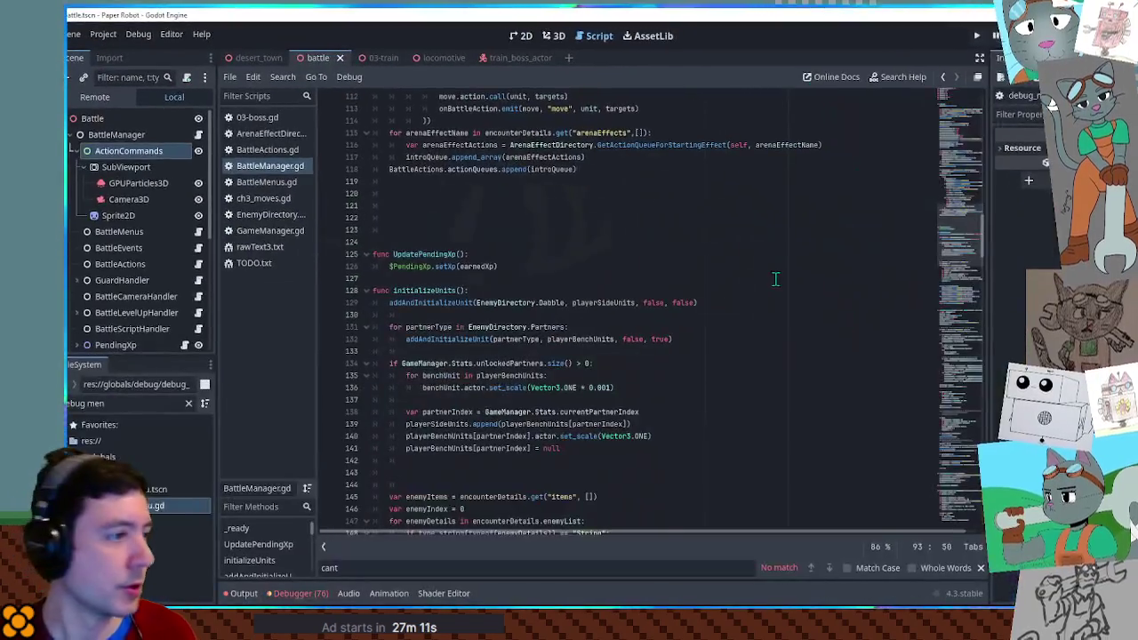
Fold all functions in BattleManager.gd and expand only _process
click(706, 281)
key(ctrl+alt+f)
key(Up)
key(Up)
key(Up)
scroll(542, 261, up, 1)
click(368, 402)
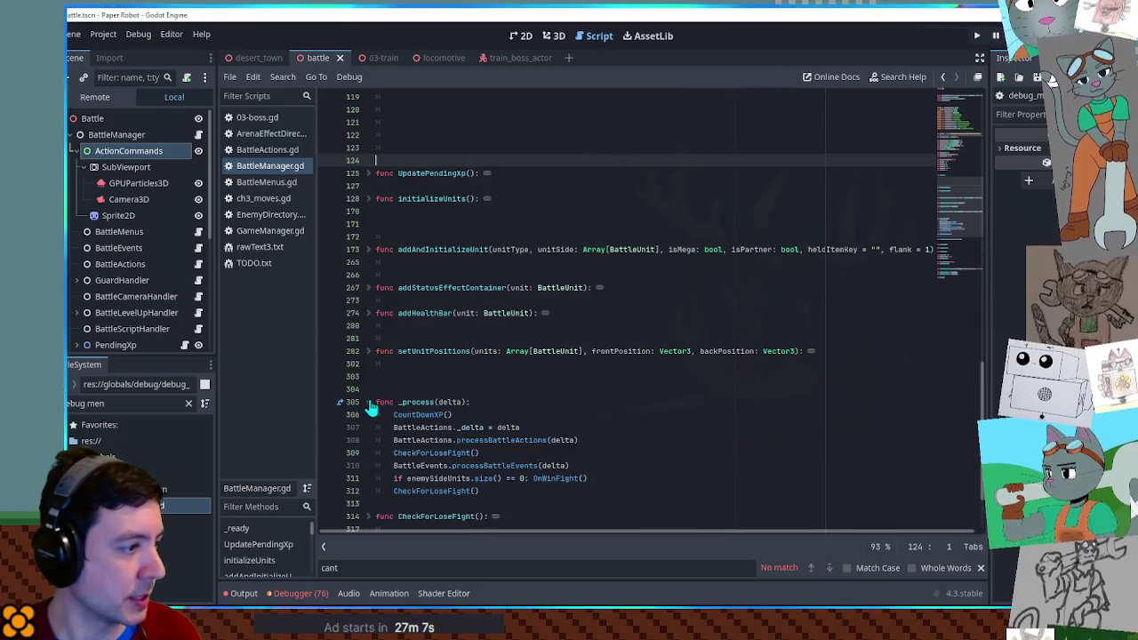
scroll(478, 364, down, 5)
scroll(480, 329, up, 3)
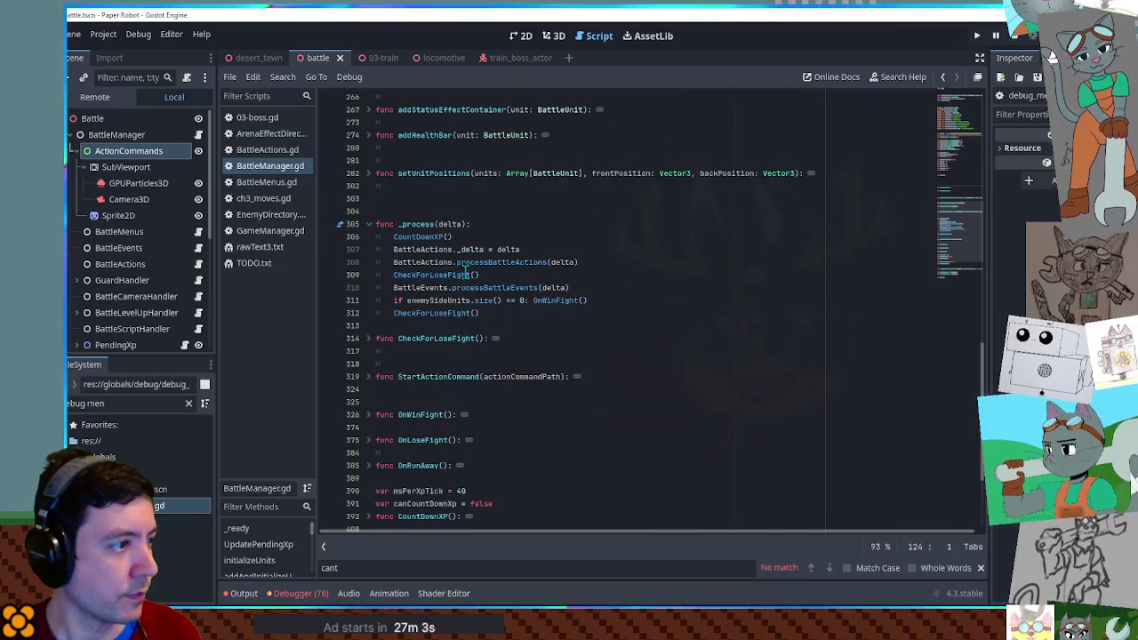
Below line 308, write the check 'if arenaEffects.has(ArenaEffectDirectory.Smoke.id):'
click(597, 300)
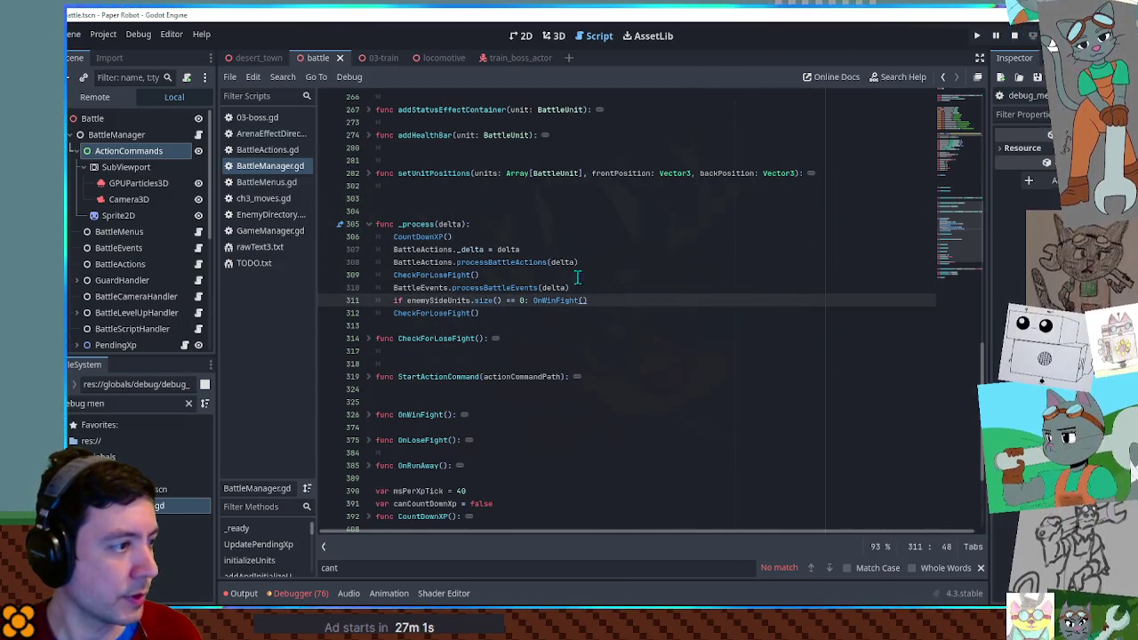
click(604, 263)
key(Return)
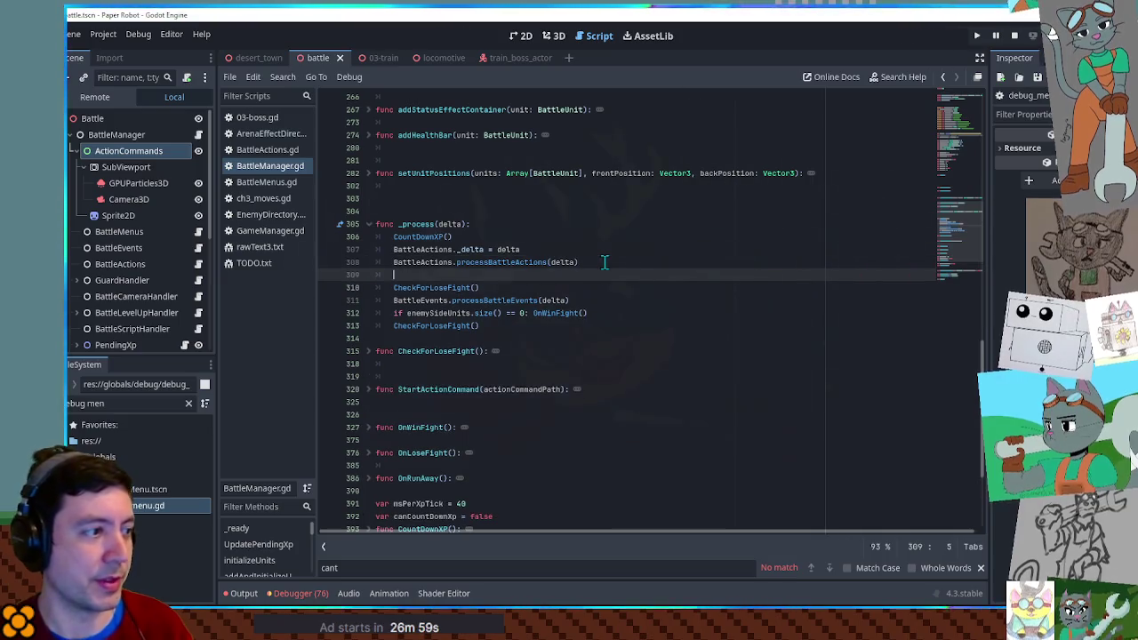
key(Return)
text(if are)
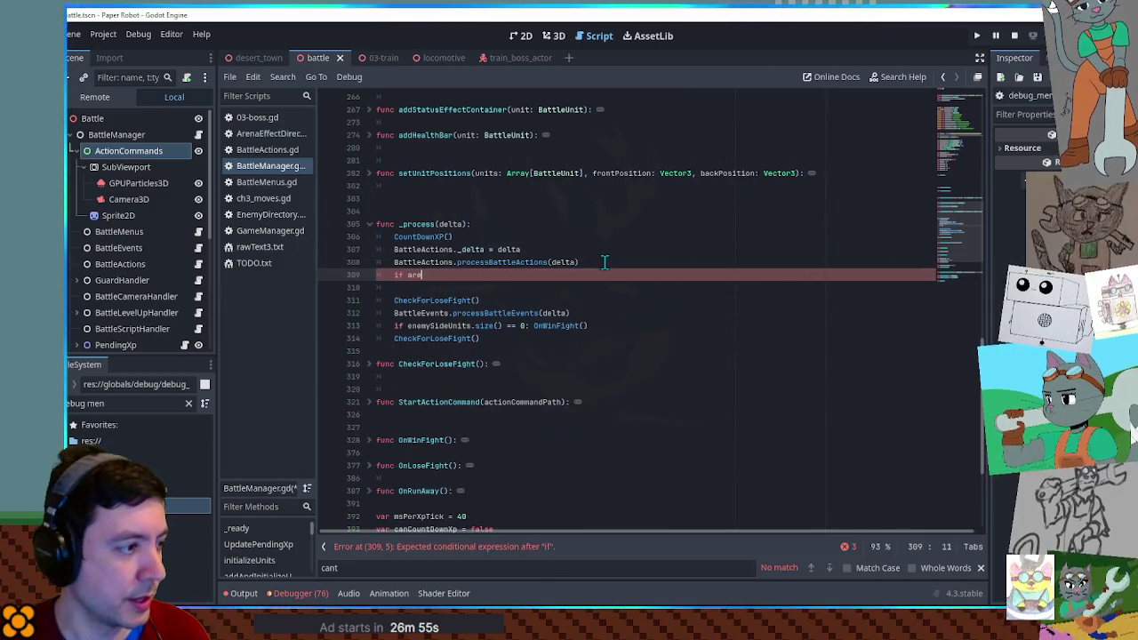
text(n)
key(Return)
text(.has)
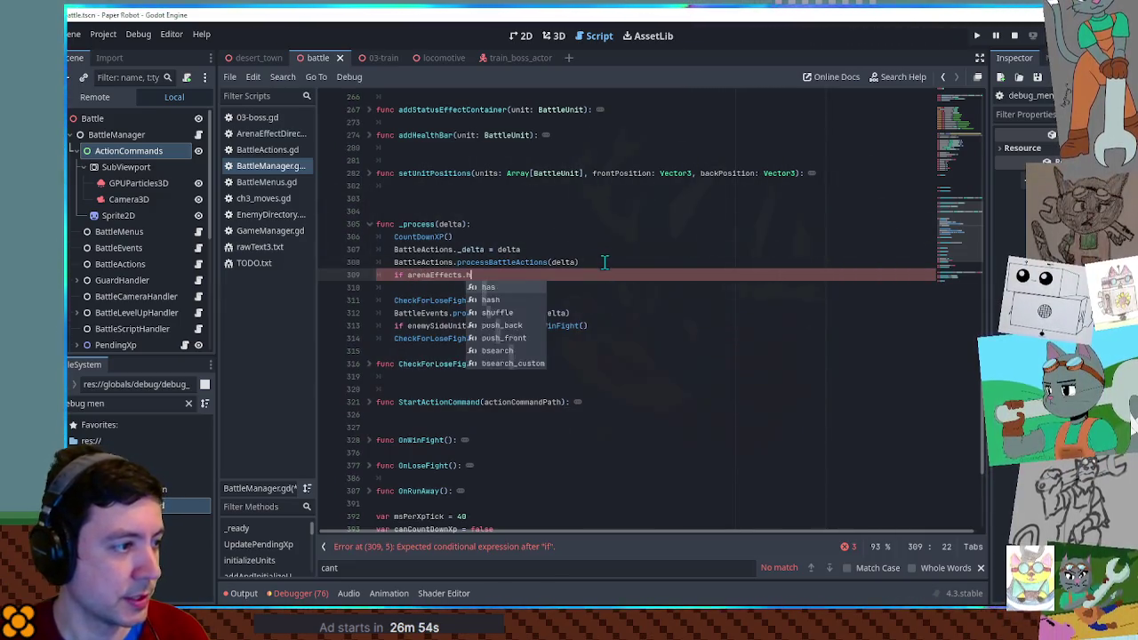
text(("smok)
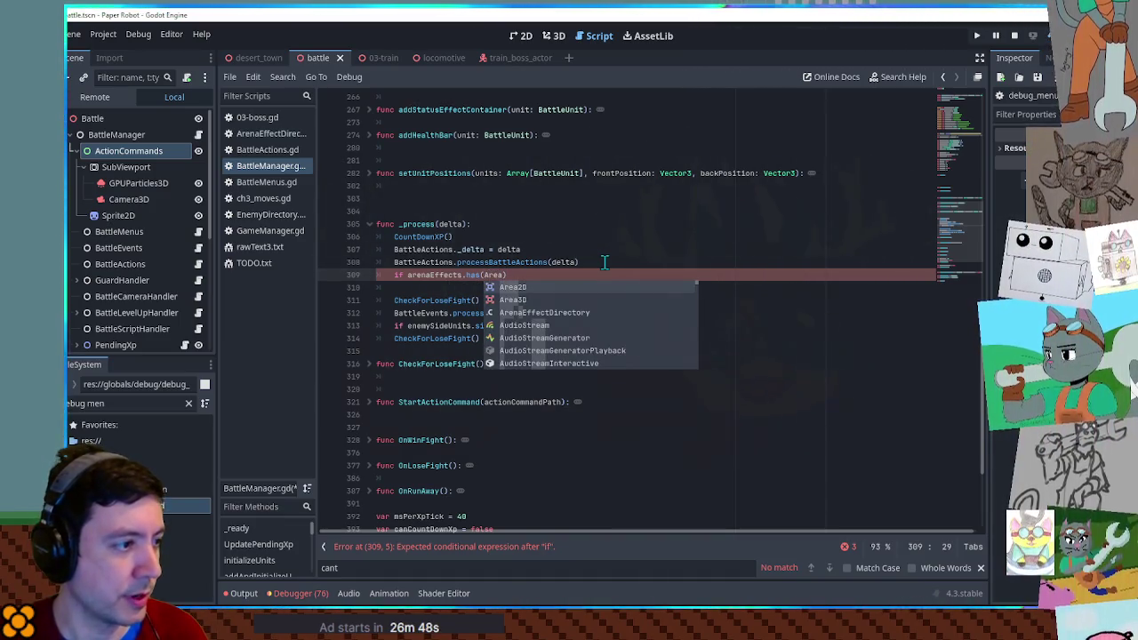
text(n)
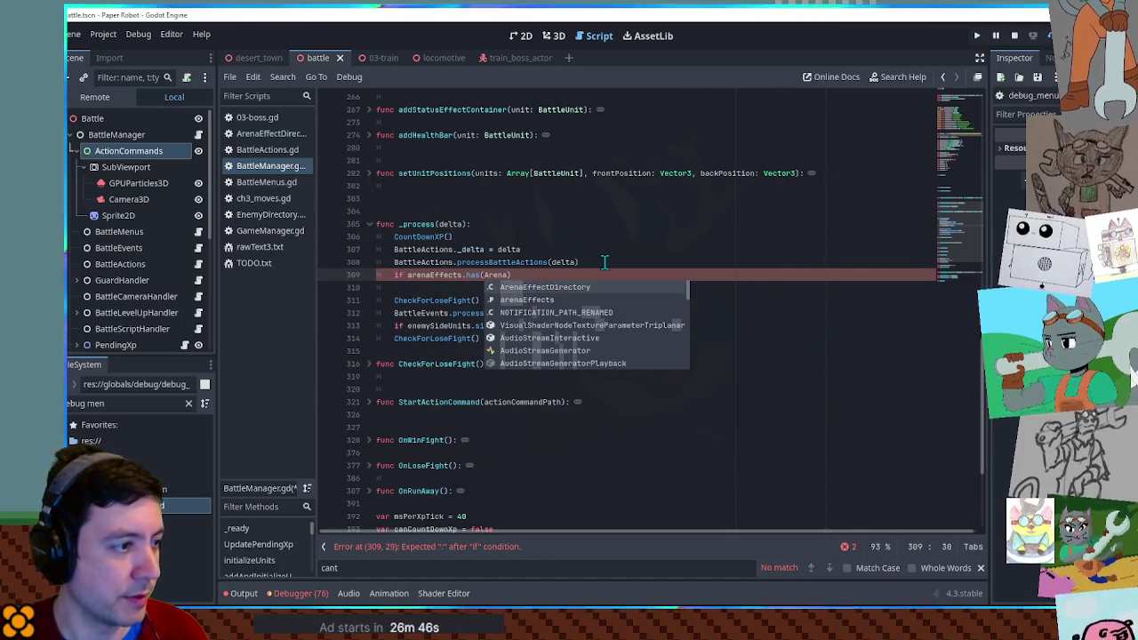
key(Return)
text(.)
key(Return)
text(.Smoke.)
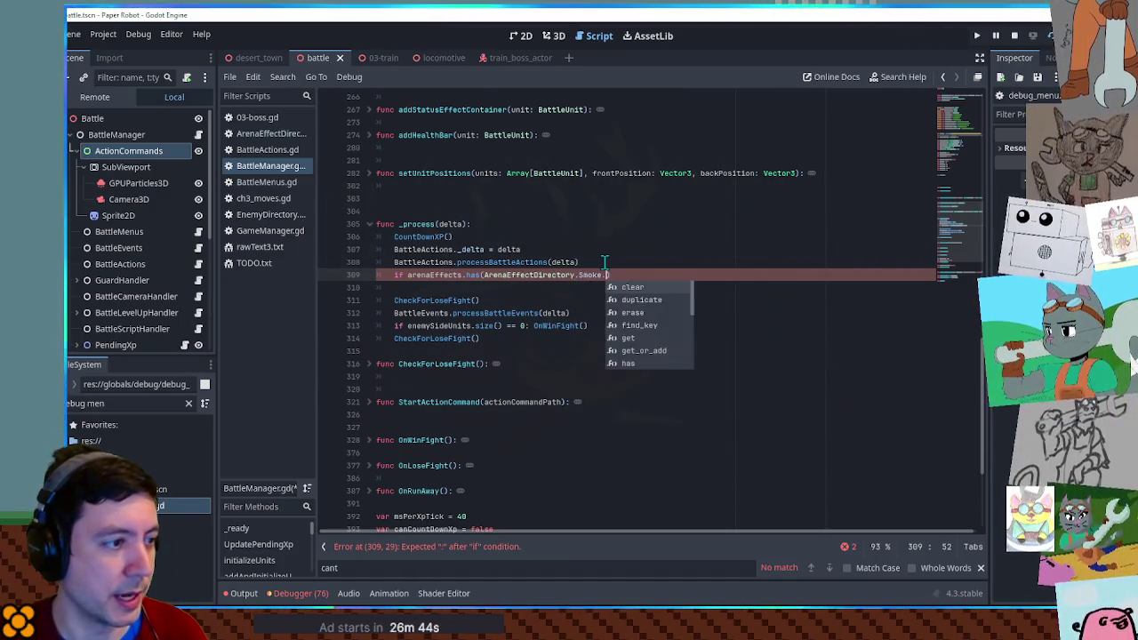
text(id)
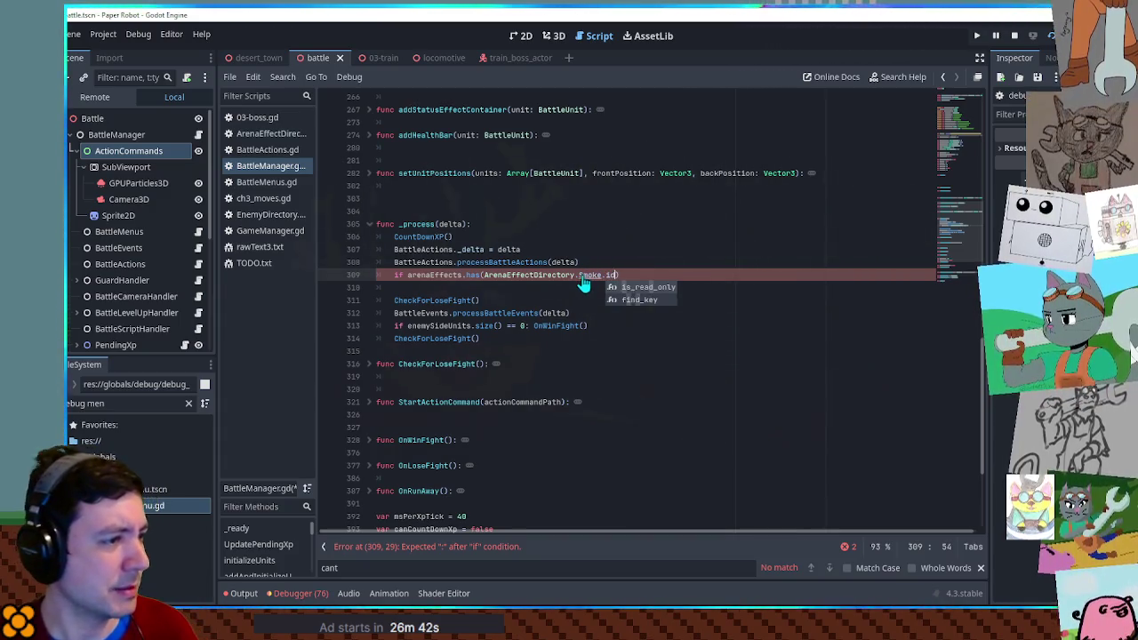
Look up Smoke's definition in ch3_moves.gd, add a 'pass' body, then save and run
ctrl+click(589, 276)
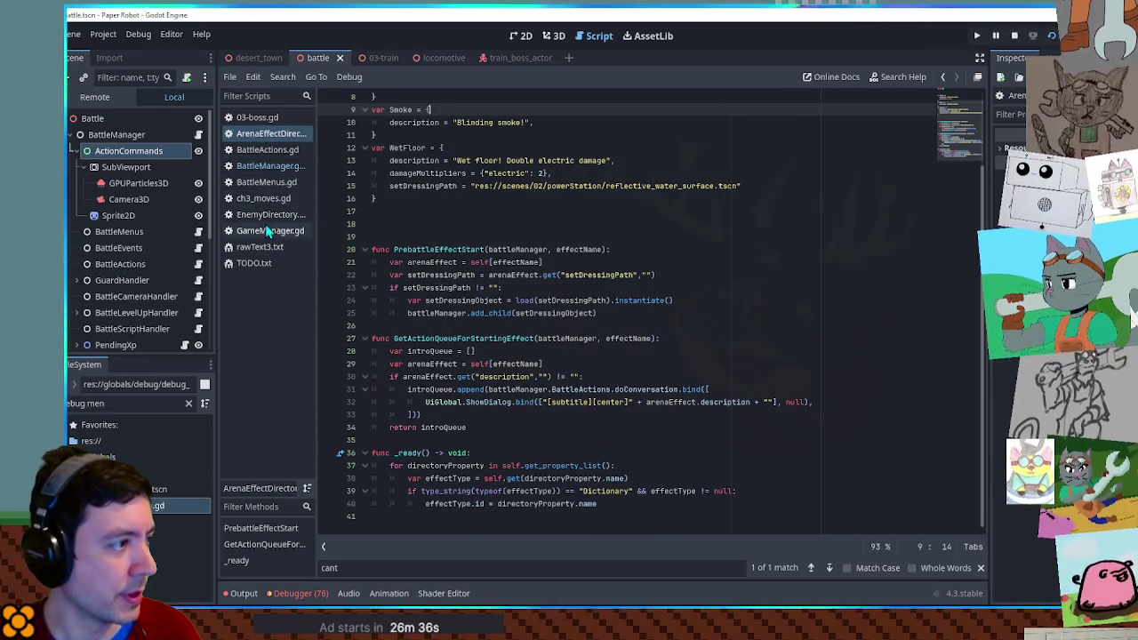
click(265, 200)
click(264, 167)
text(if arenaEffects.has(ArenaEffectDirectory.Smoke.id):)
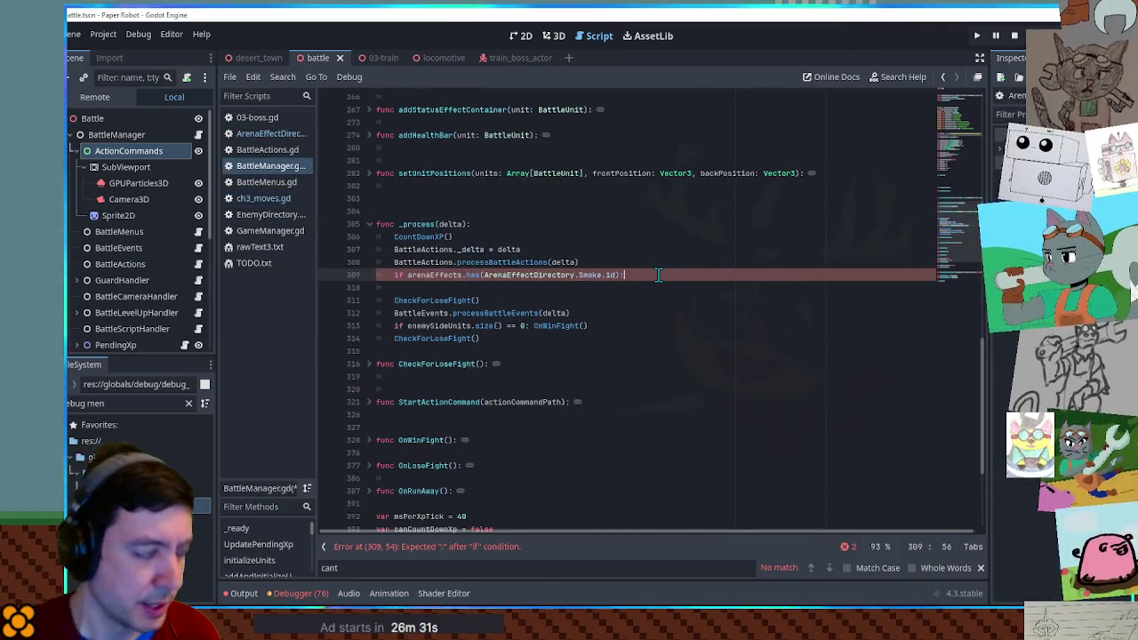
key(Return)
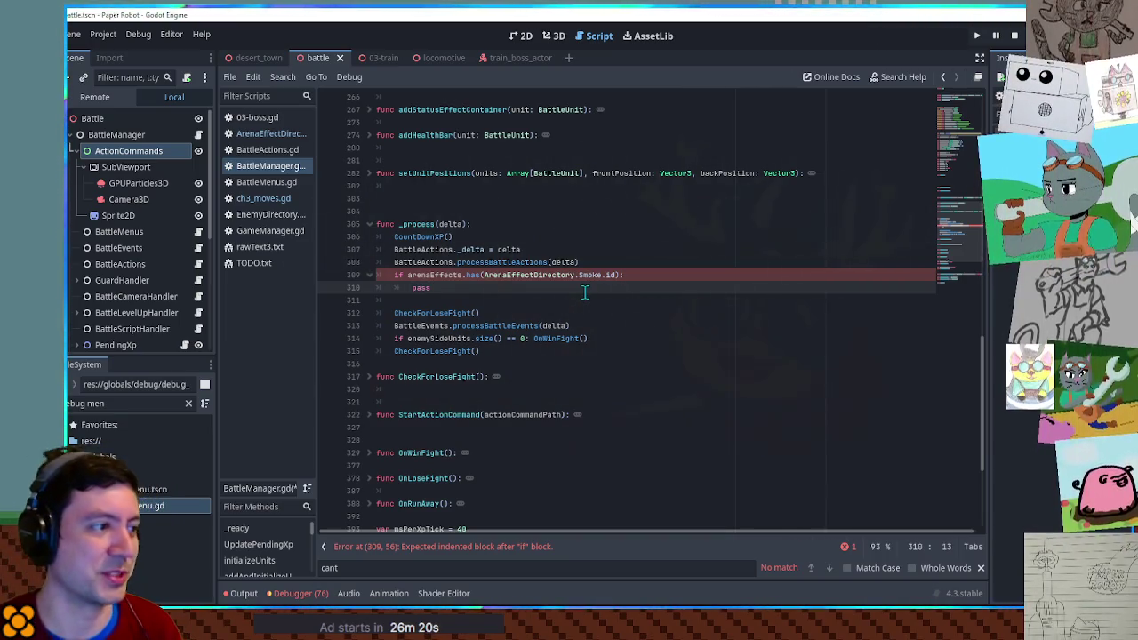
click(629, 215)
key(ctrl+s)
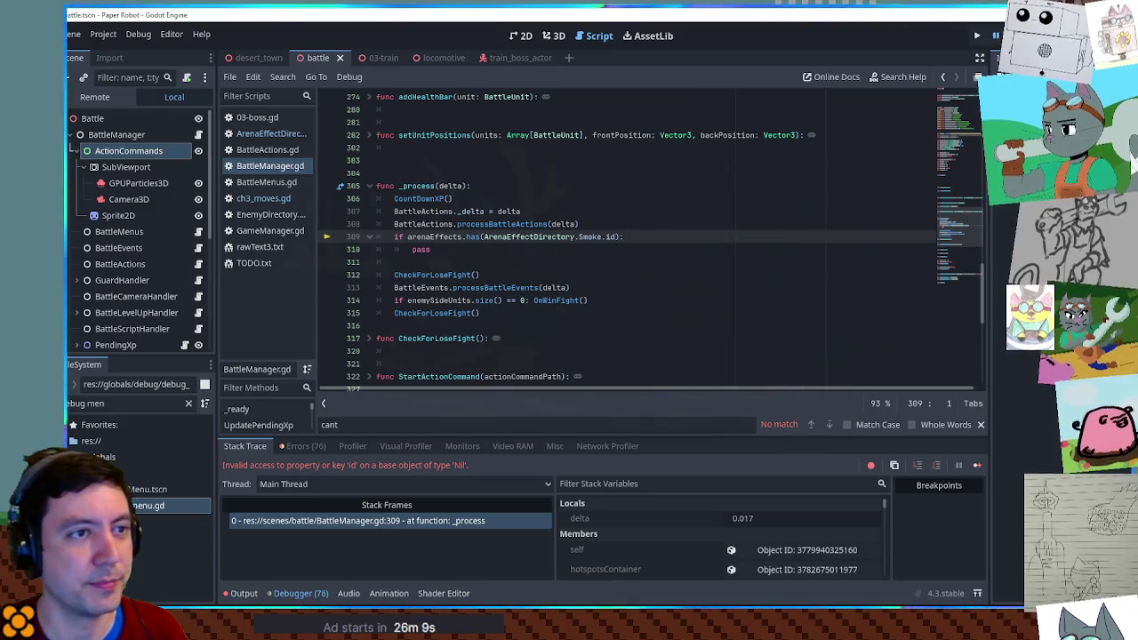
Stop the crashed debug run with F8 and relaunch the project with F5
key(F8)
click(756, 262)
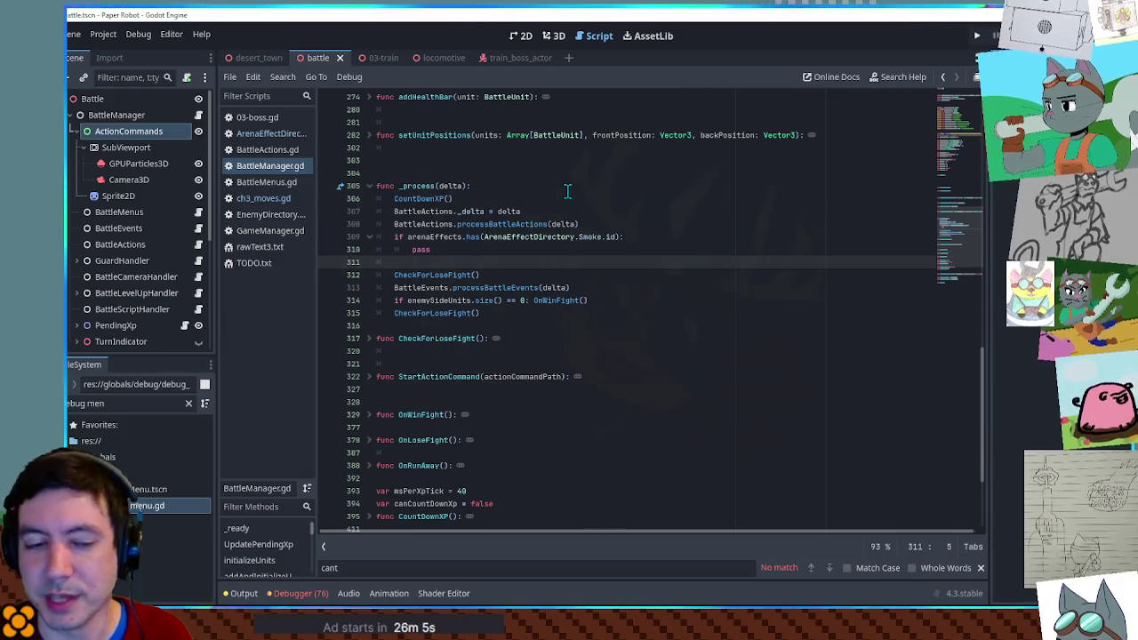
key(F5)
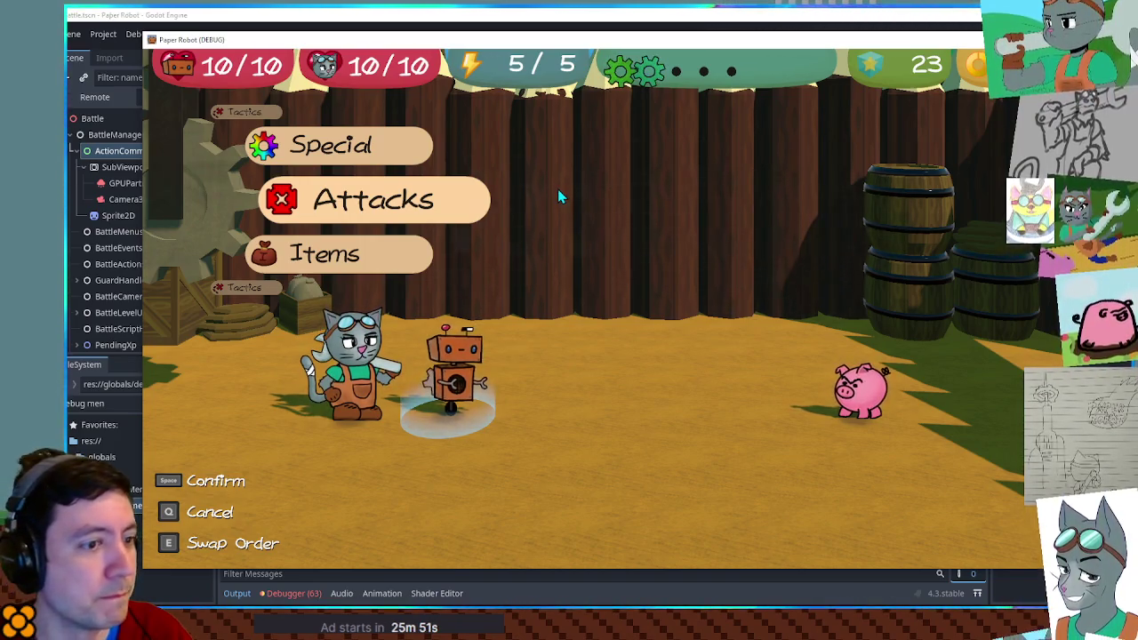
Set Custom Battle Enemy 1 to TrainBoss with battle set 03-train and start the battle
key(F1)
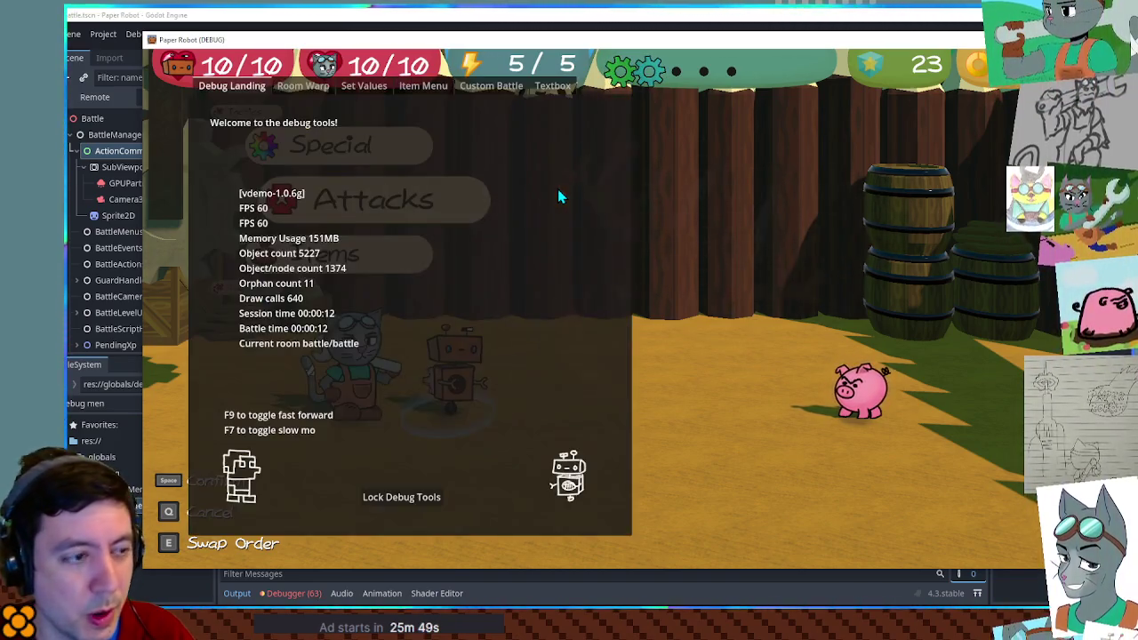
click(490, 86)
click(302, 140)
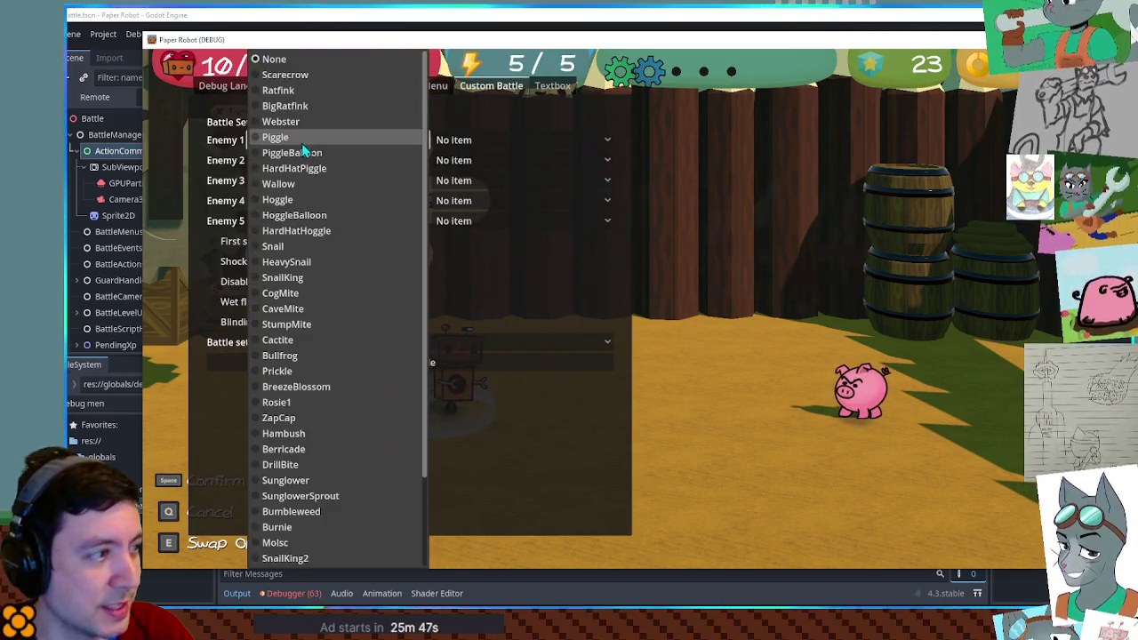
scroll(368, 406, down, 3)
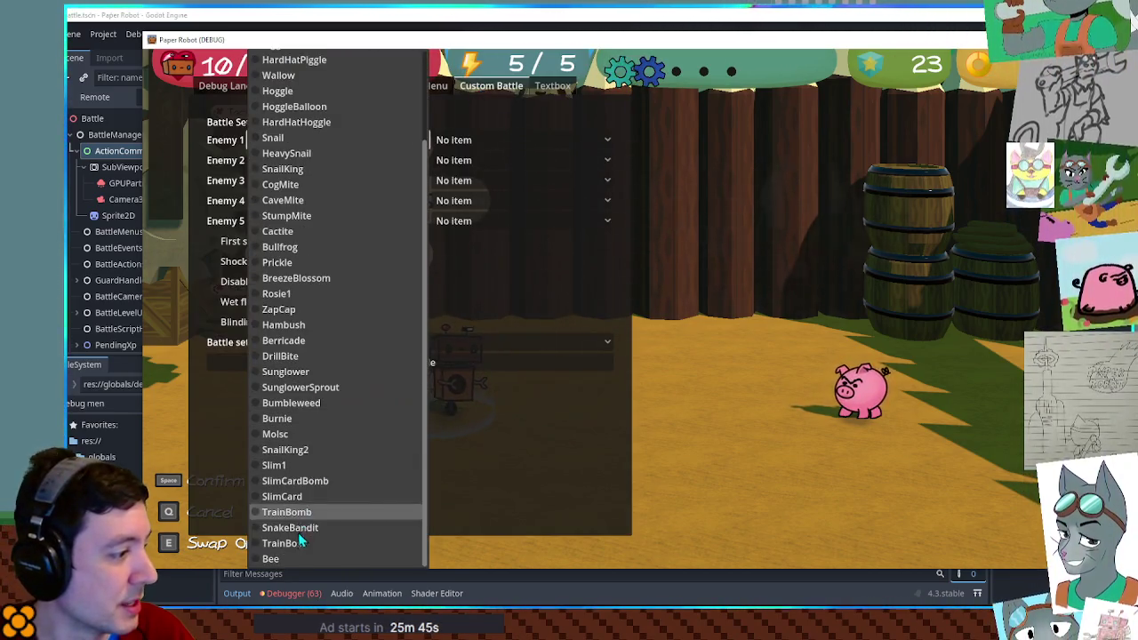
click(300, 524)
click(329, 347)
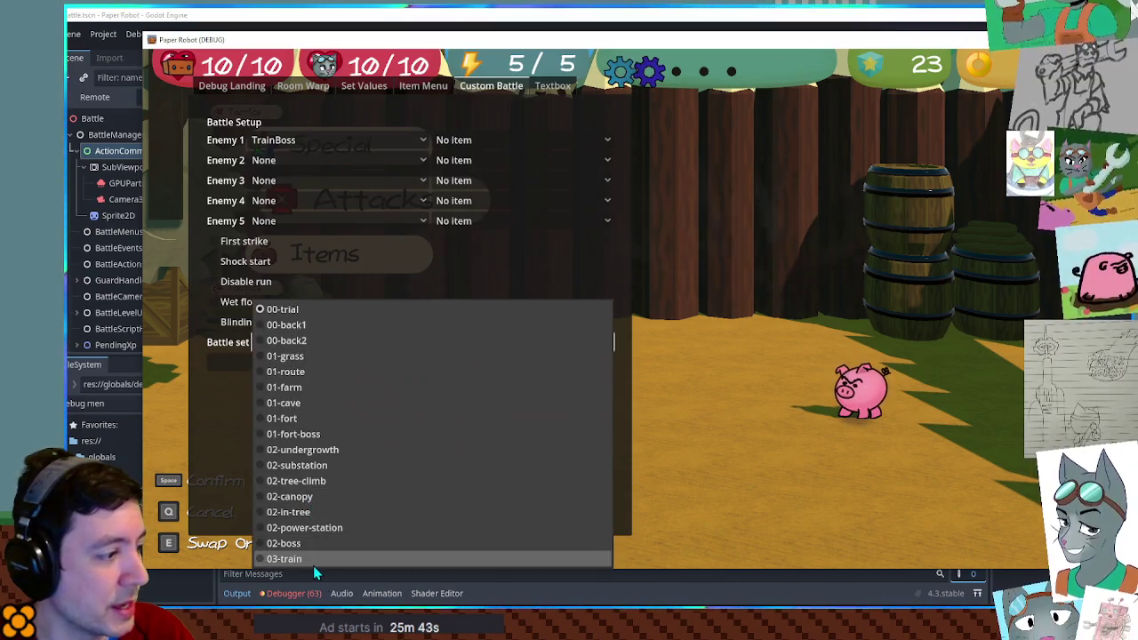
click(313, 564)
click(328, 368)
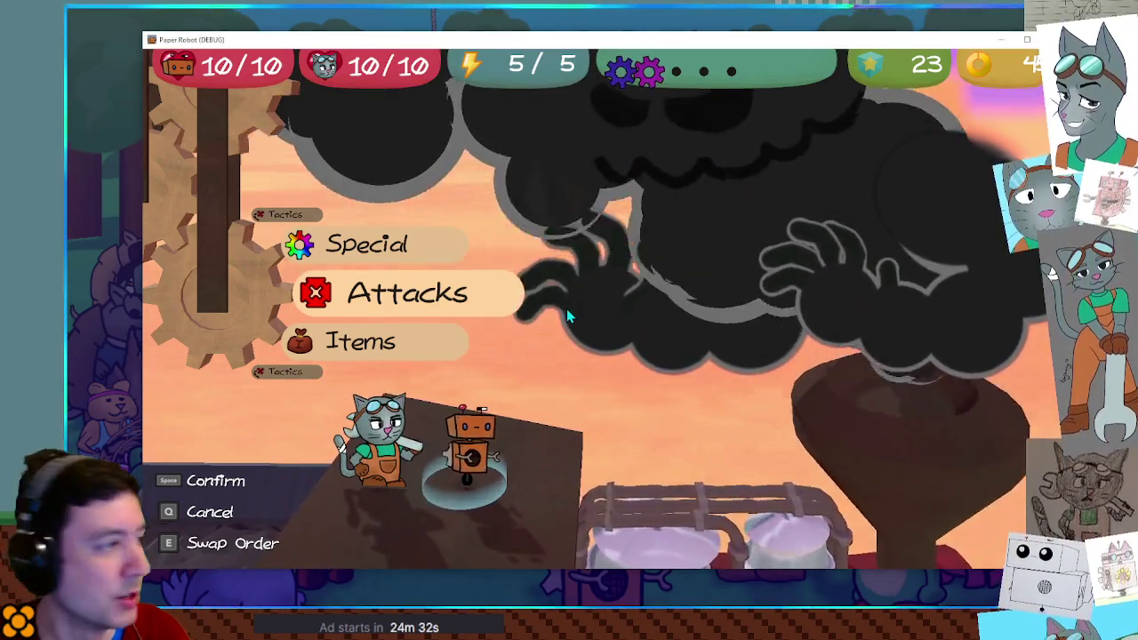
Use Tactics to change partners, putting the cat first in the turn order
key(Up)
key(Up)
key(space)
key(space)
key(space)
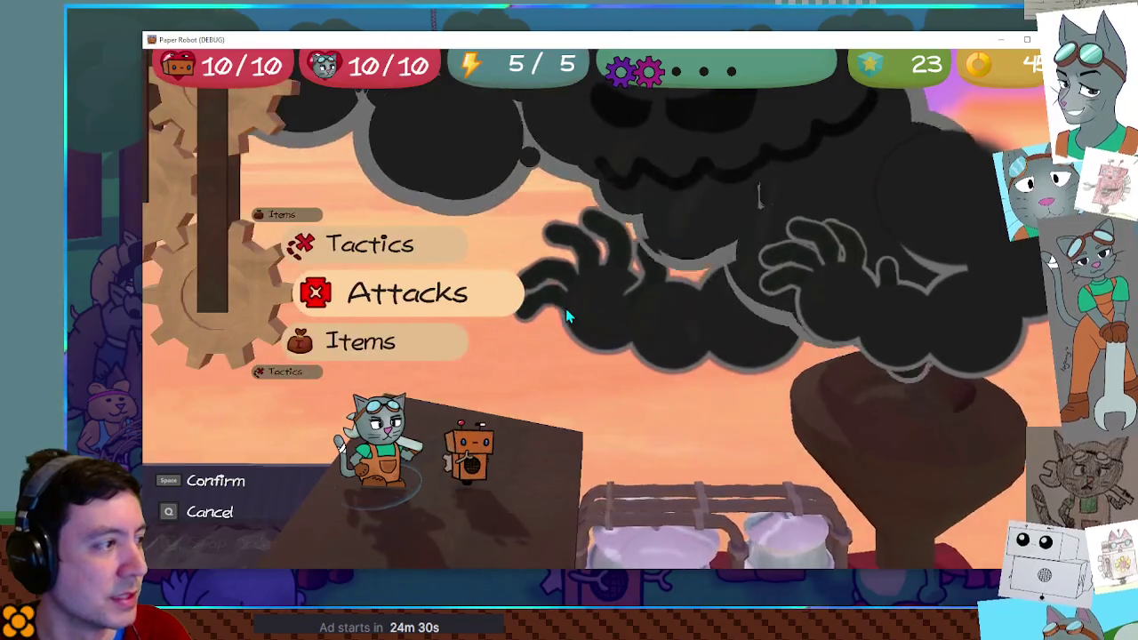
key(Up)
key(space)
key(space)
key(space)
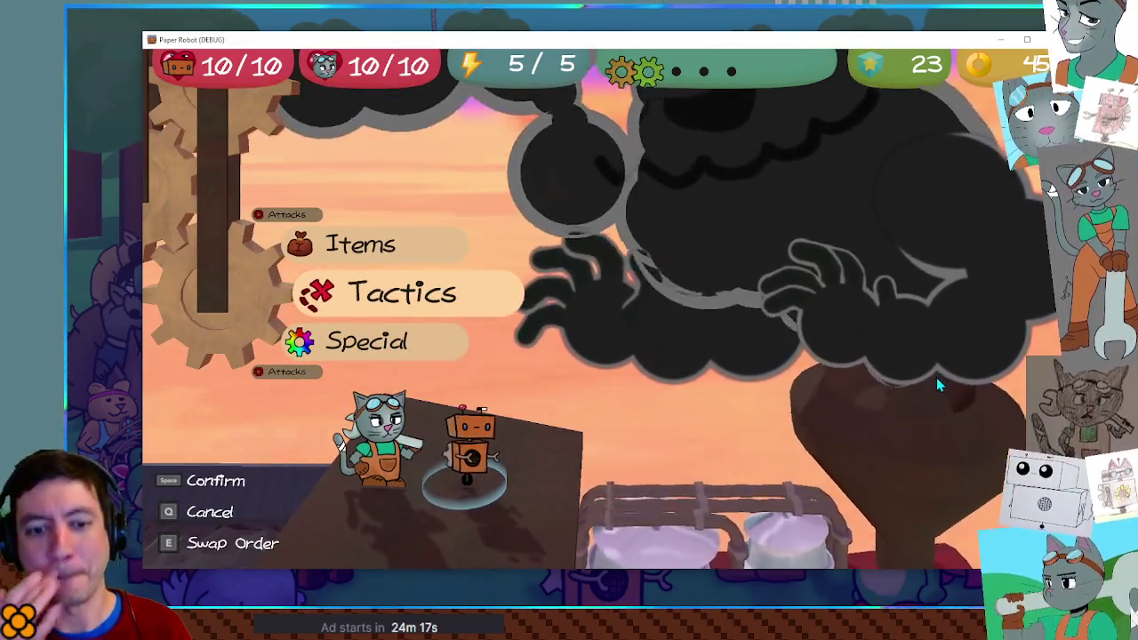
key(space)
key(e)
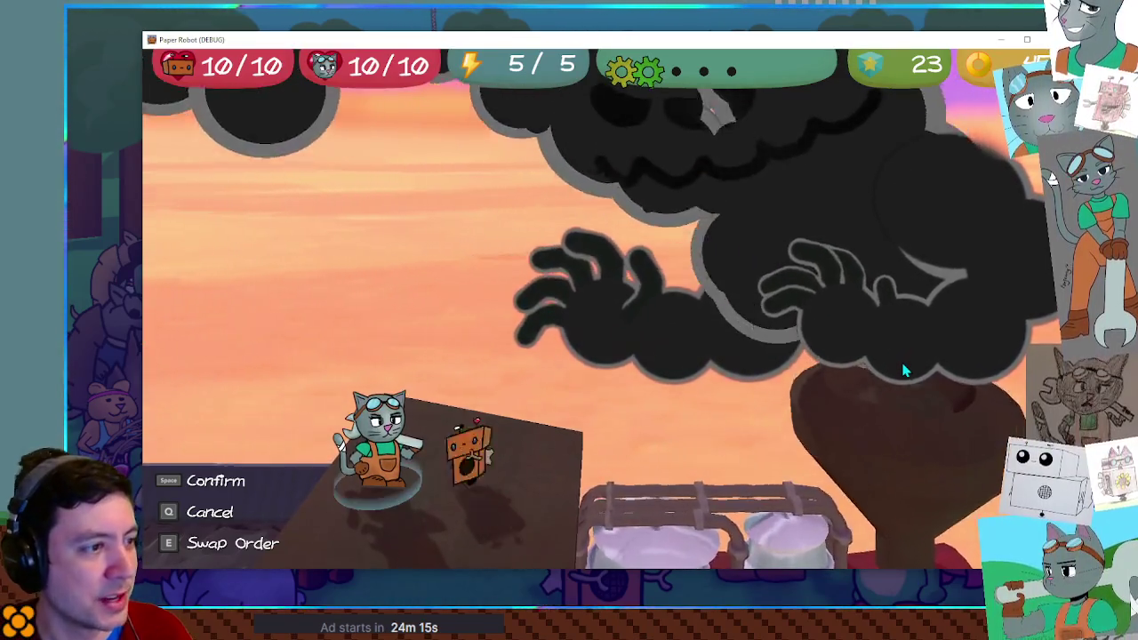
key(space)
key(space)
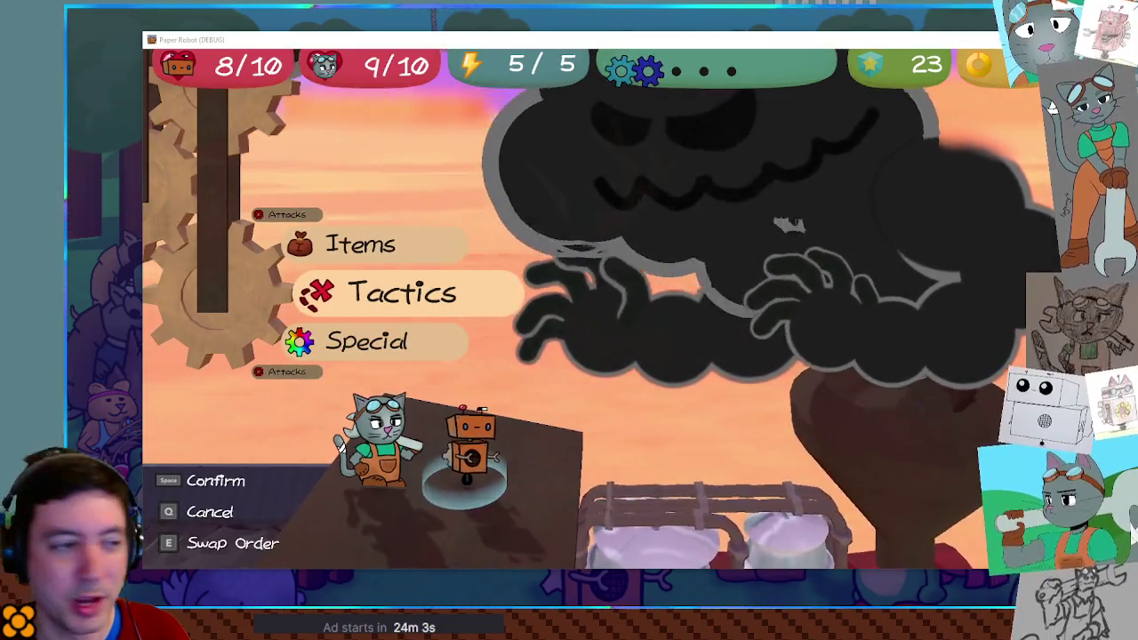
Have both the cat and the robot Defend while the smoke boss attacks
key(space)
key(Down)
key(space)
key(space)
key(Down)
key(space)
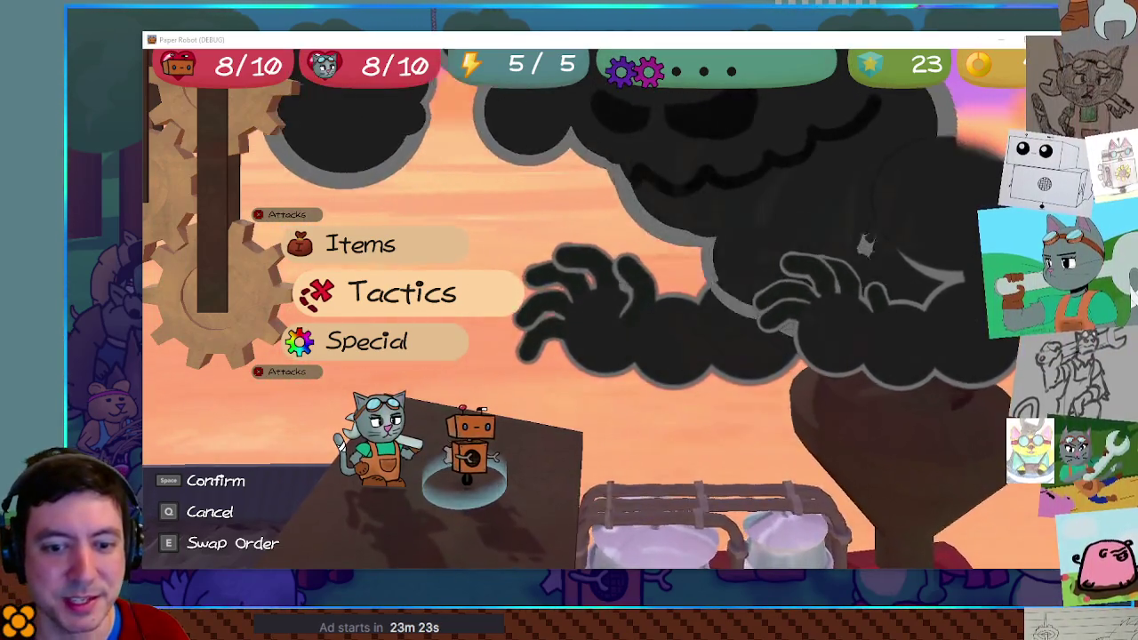
key(Up)
Set Custom Battle Enemy 1 to Ratfink with battle set 00-back2 and start the battle
key(Down)
key(F1)
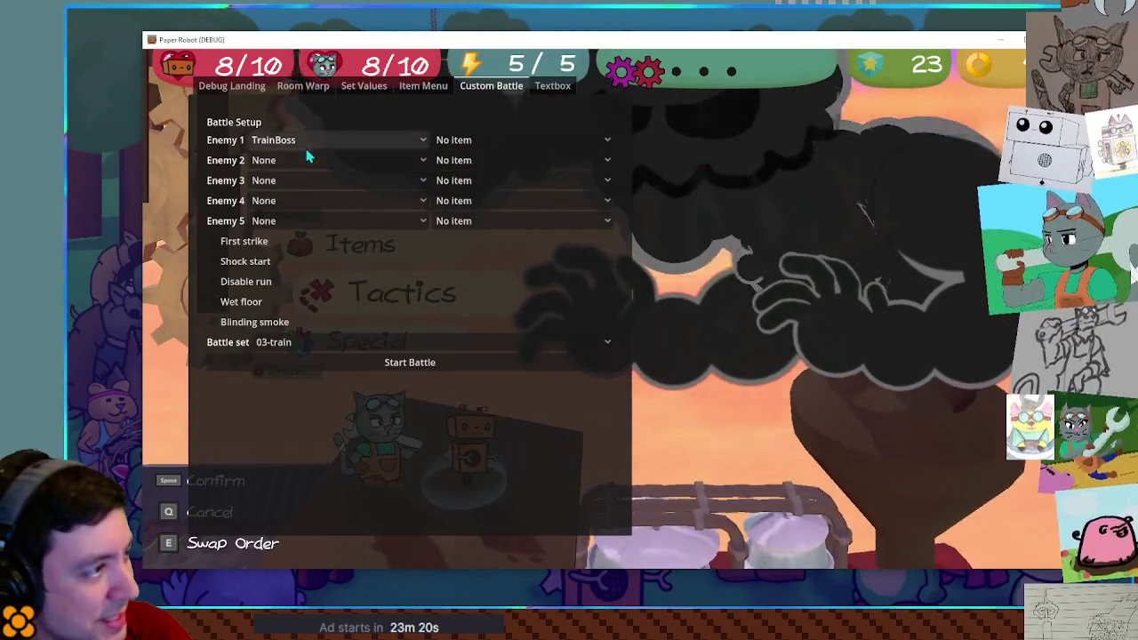
click(306, 145)
scroll(293, 88, up, 3)
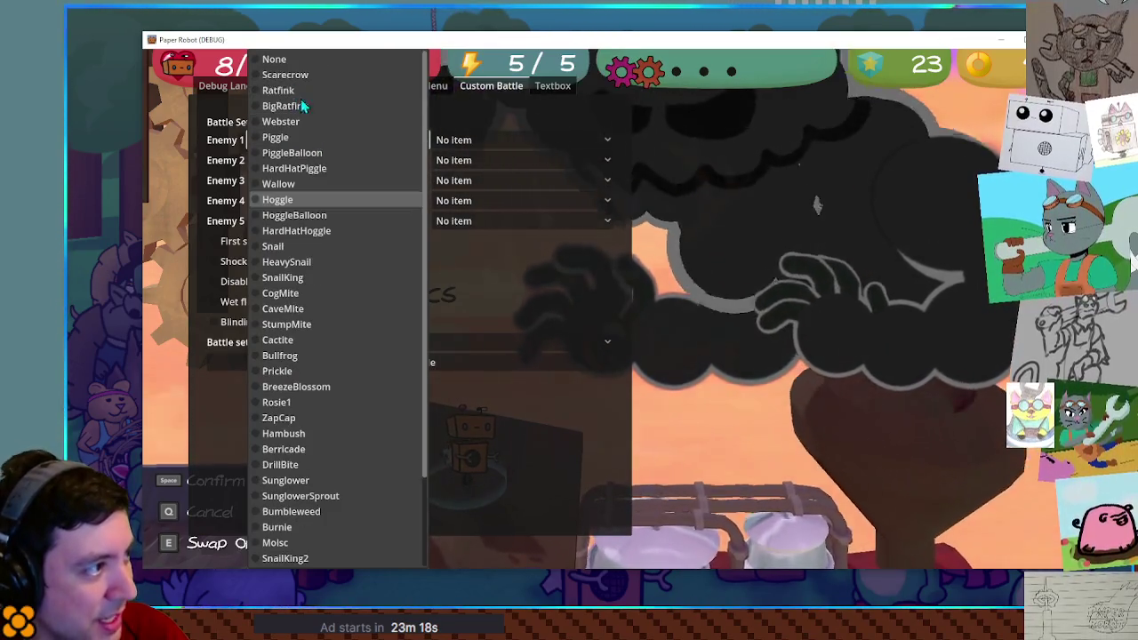
click(313, 93)
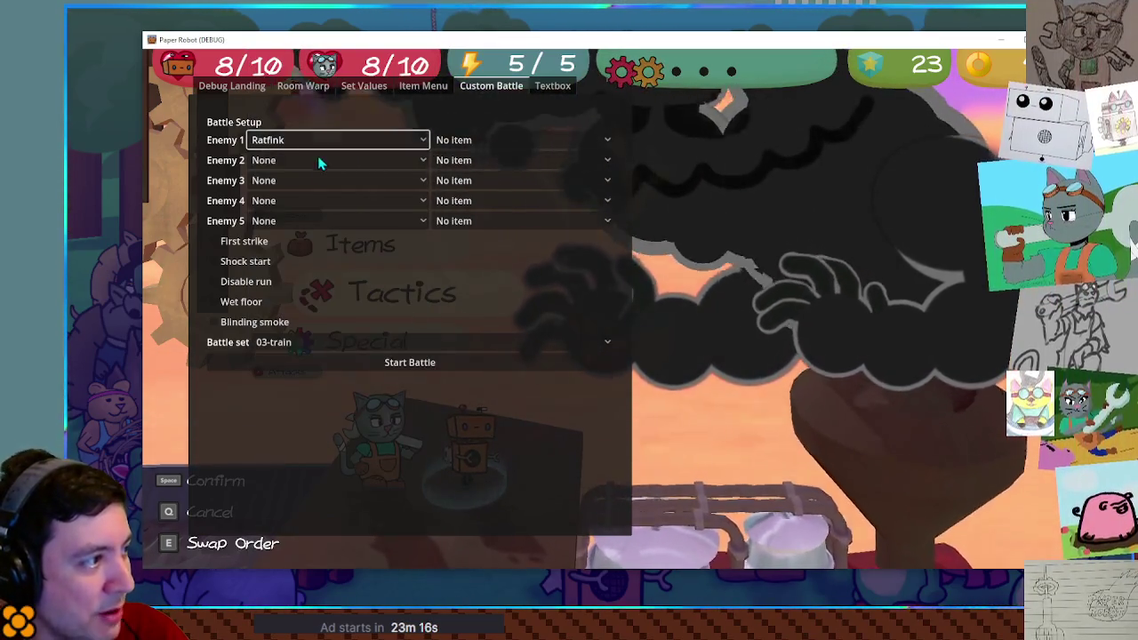
click(306, 344)
click(308, 342)
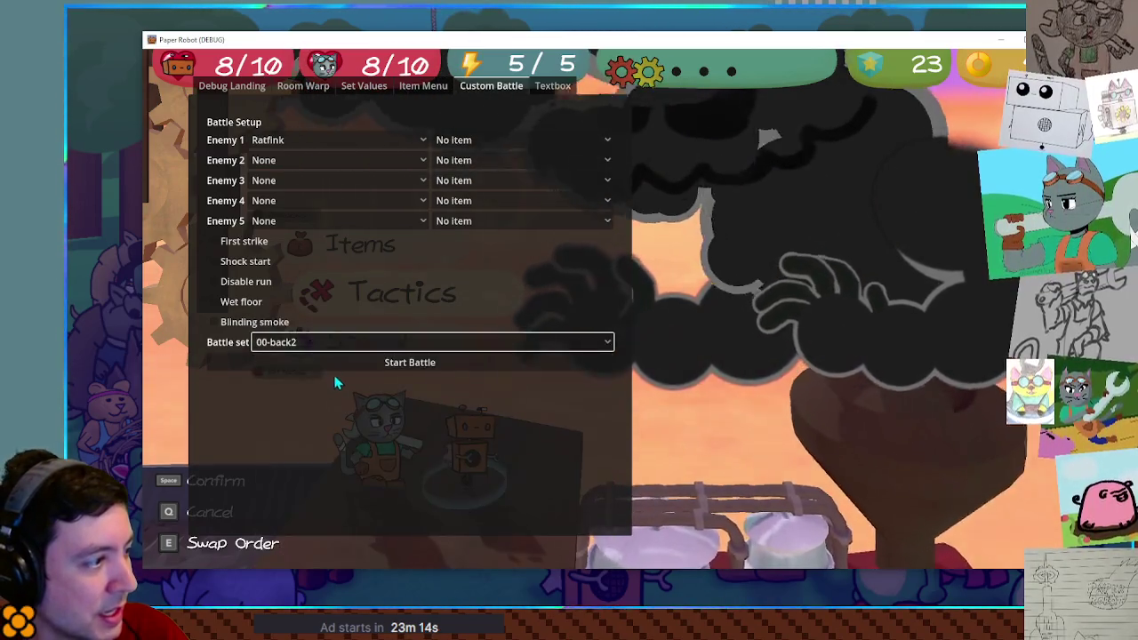
click(334, 363)
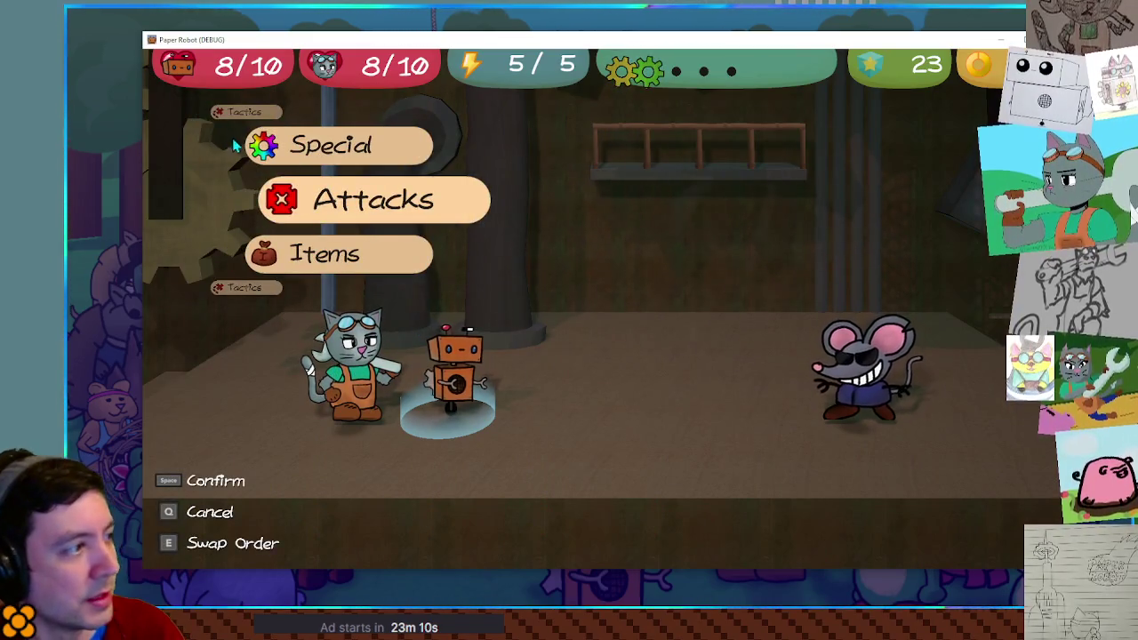
Cycle through the battle command wheel, ending on Special
key(Down)
key(Down)
key(Down)
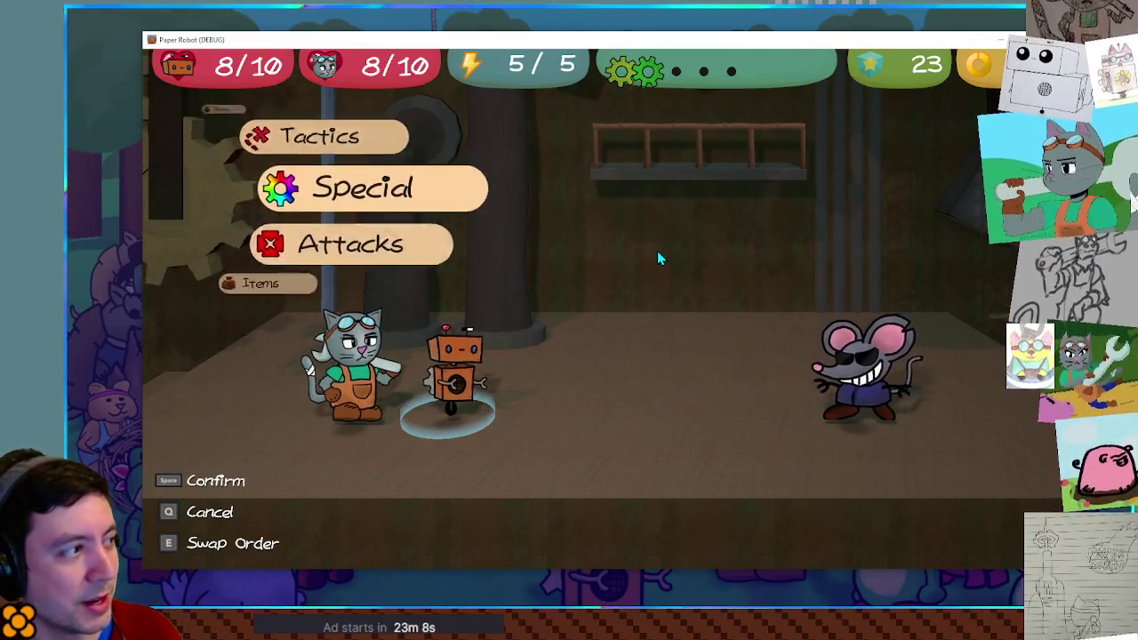
key(Down)
key(Down)
key(Down)
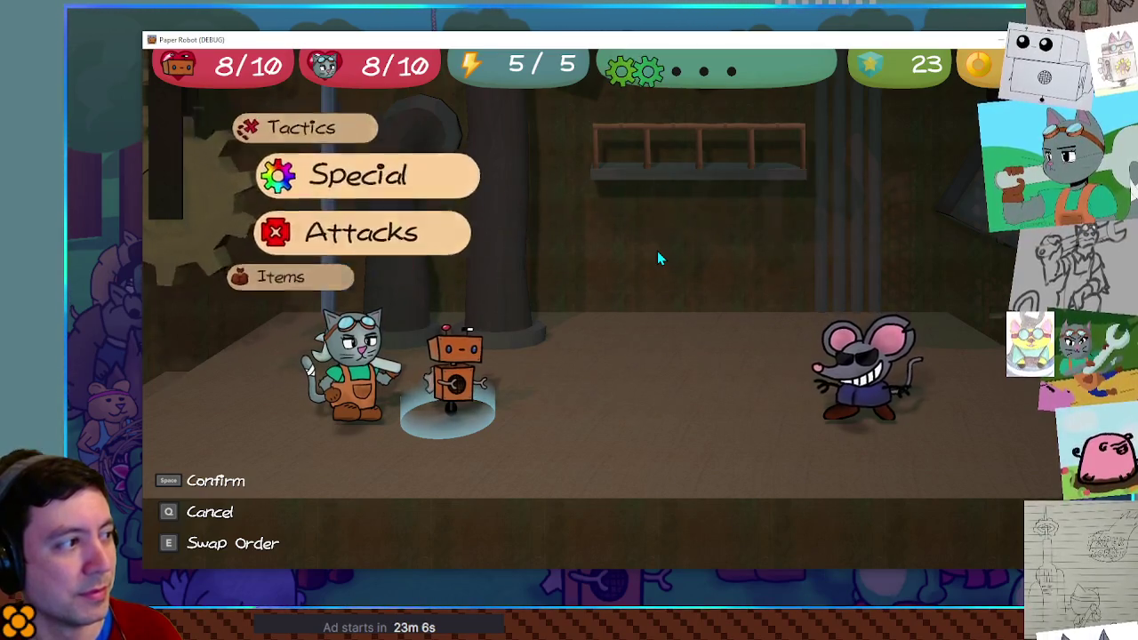
key(Down)
key(Down)
key(Down)
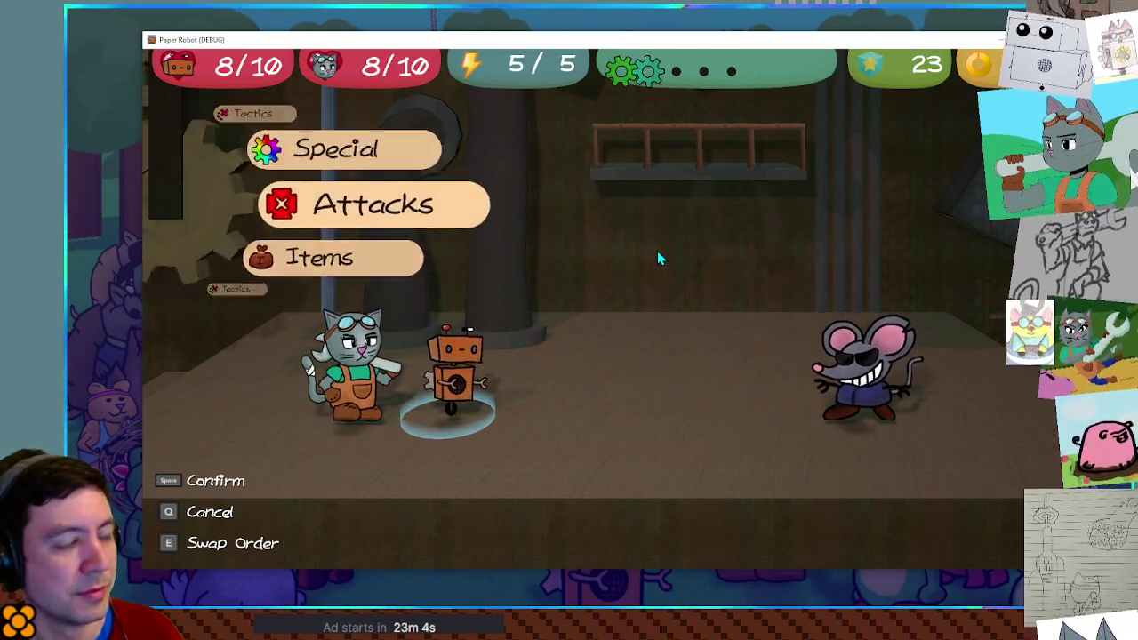
key(Up)
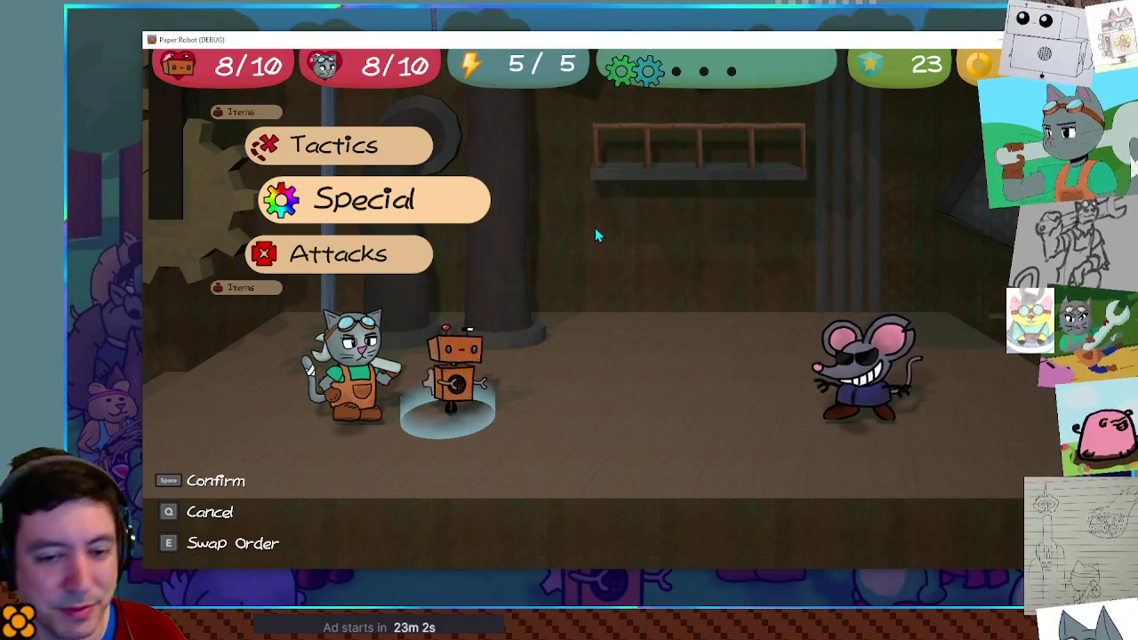